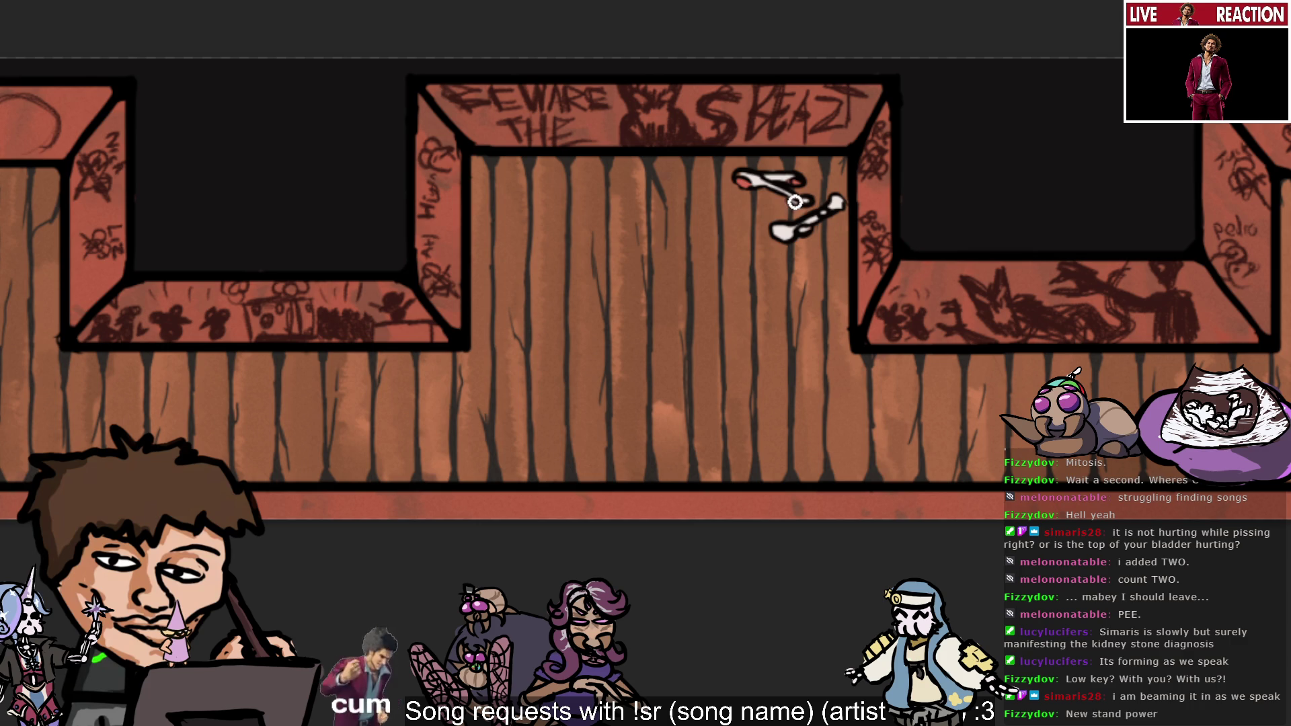
# Brush the black top edge of the table outline on the planks below the bones.
pyautogui.click(771, 176)
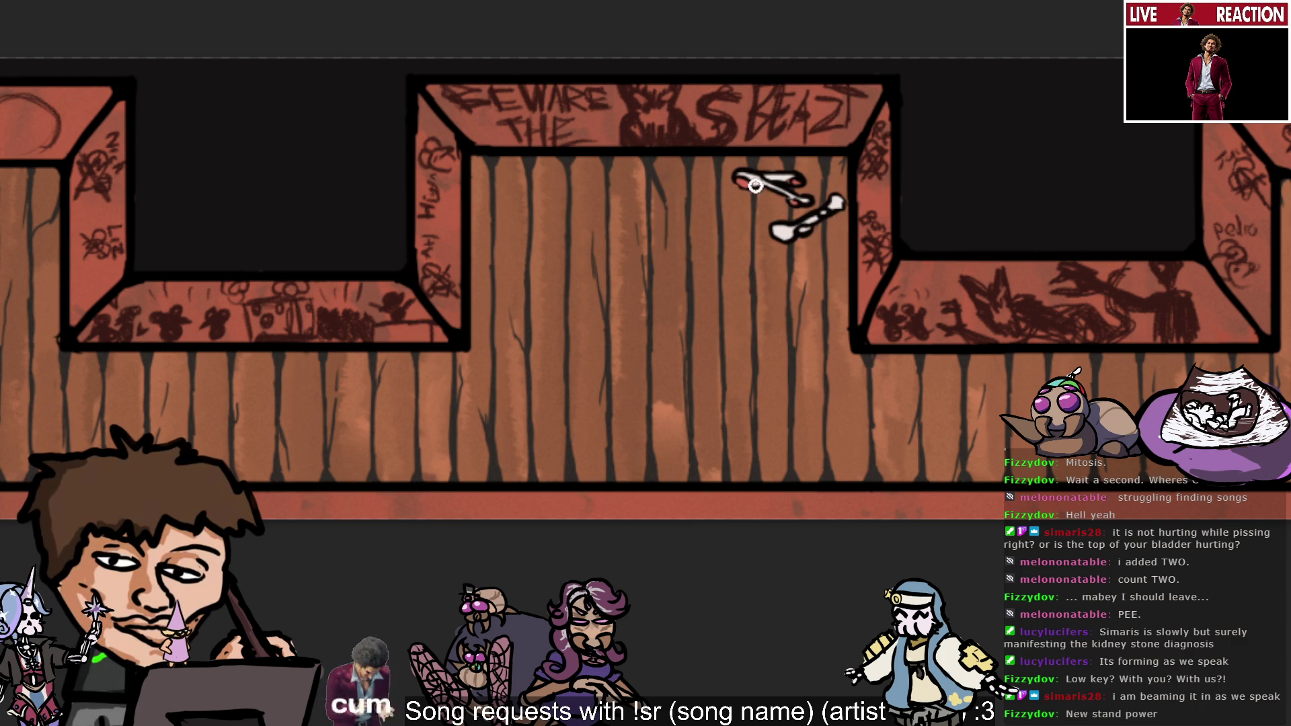
pyautogui.click(751, 170)
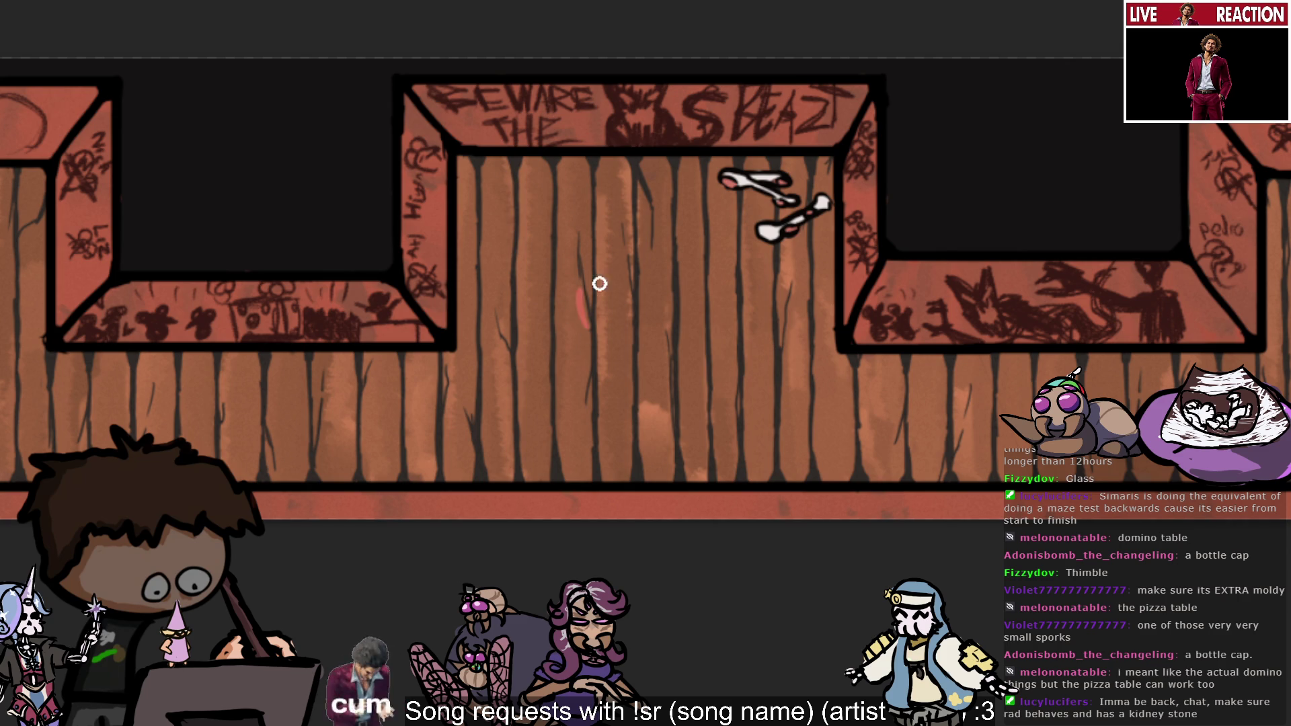
pyautogui.click(570, 135)
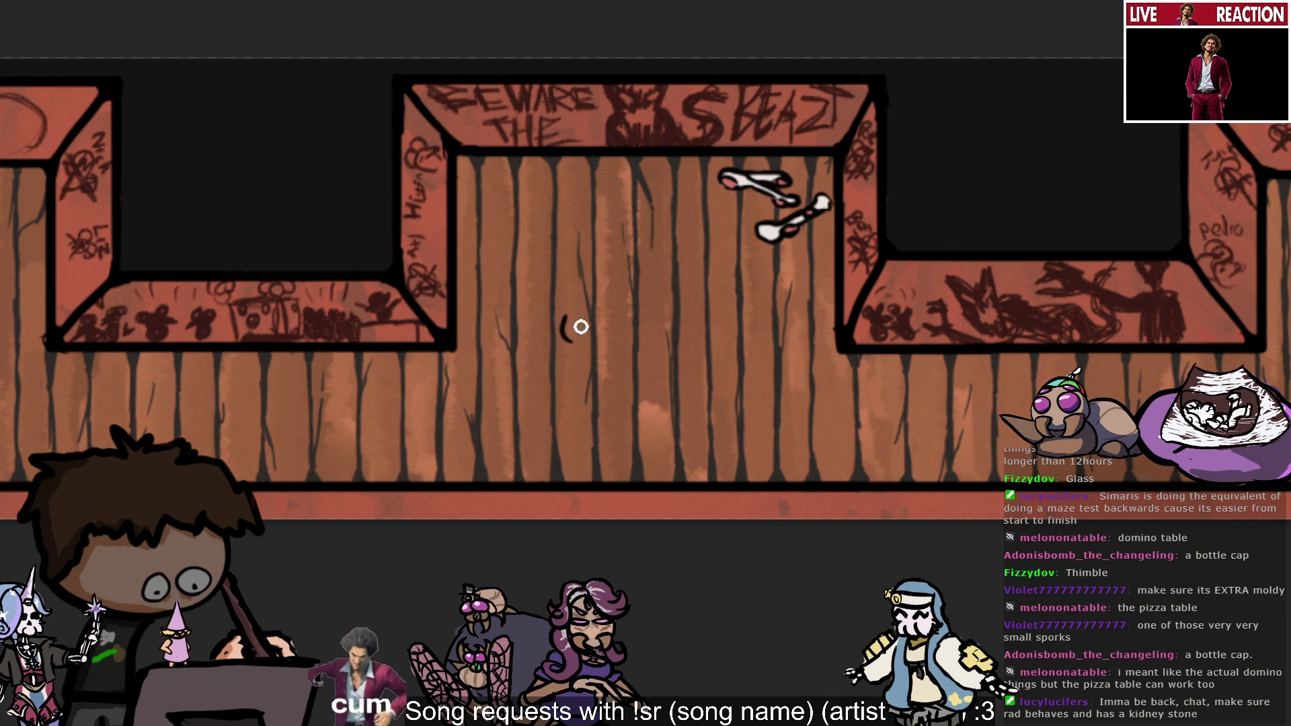
pyautogui.moveTo(581, 327); pyautogui.dragTo(659, 322)
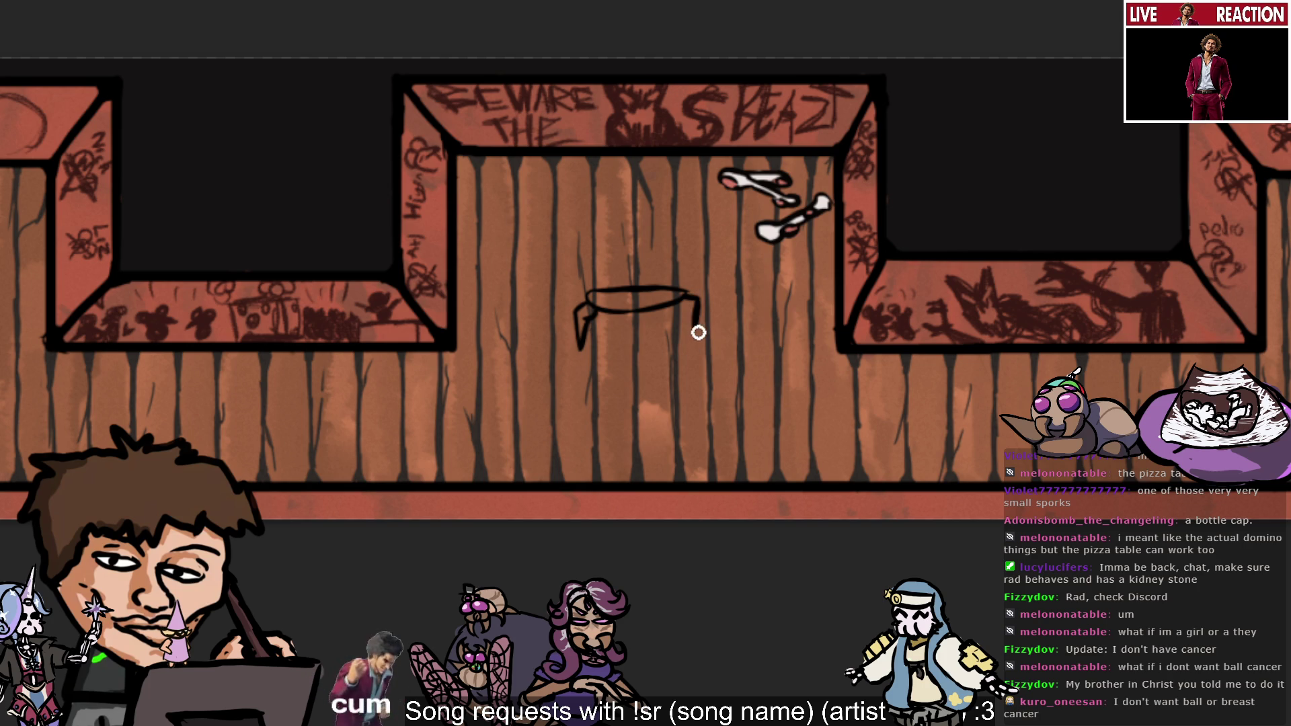
# Close the tabletop outline's right end and lower-left edge, undoing the stray strokes.
pyautogui.moveTo(687, 300); pyautogui.dragTo(705, 314)
pyautogui.hotkey('ctrl', 'z')
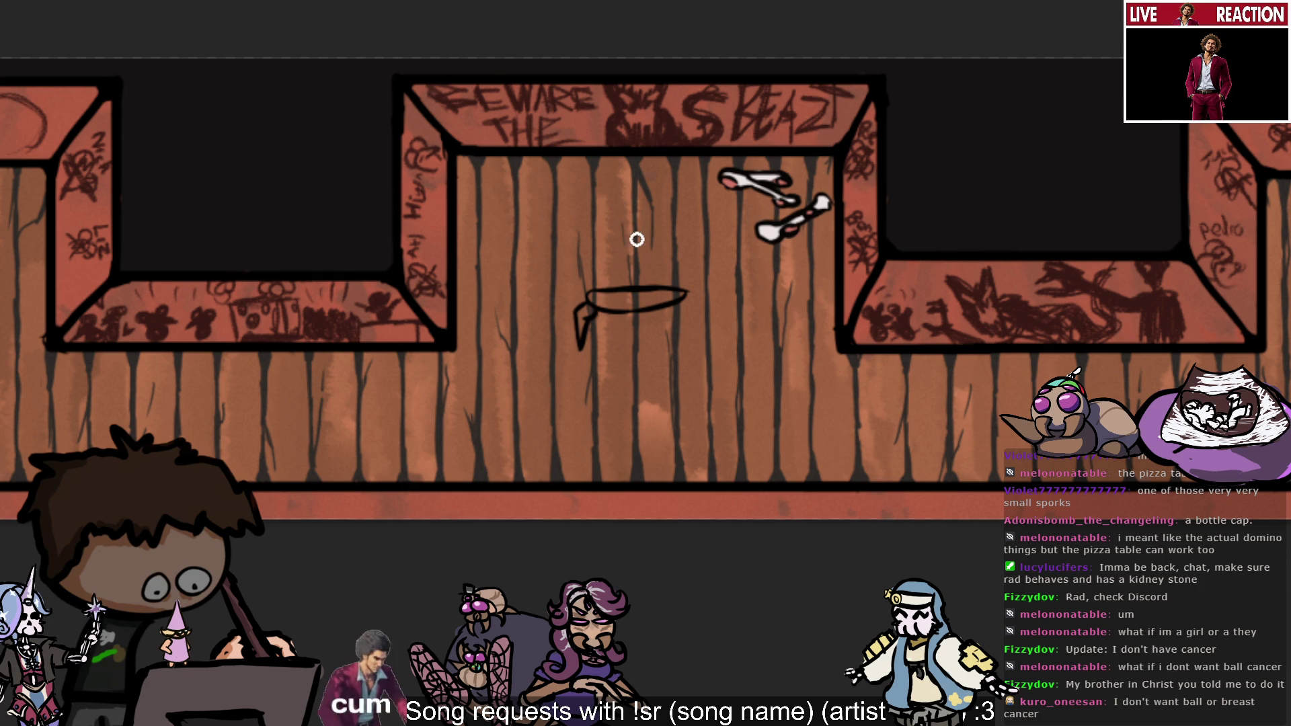
pyautogui.moveTo(657, 291); pyautogui.dragTo(669, 308)
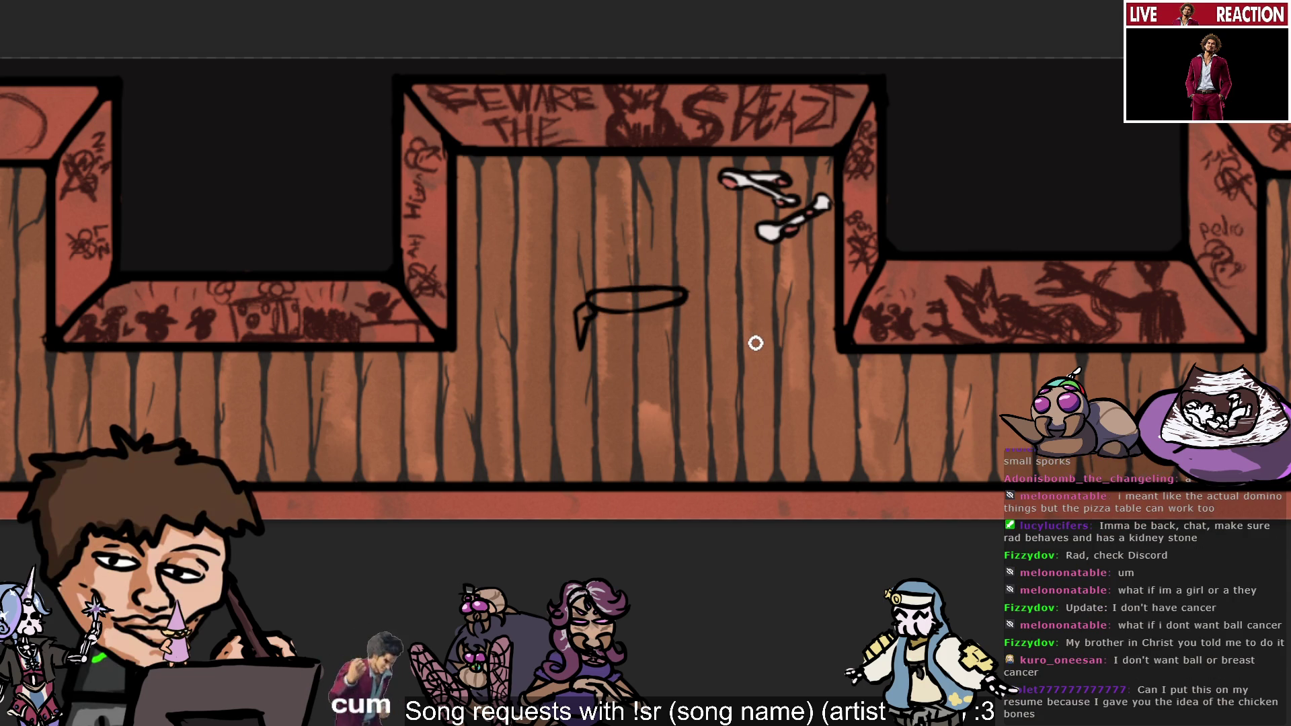
pyautogui.moveTo(639, 328); pyautogui.dragTo(636, 310)
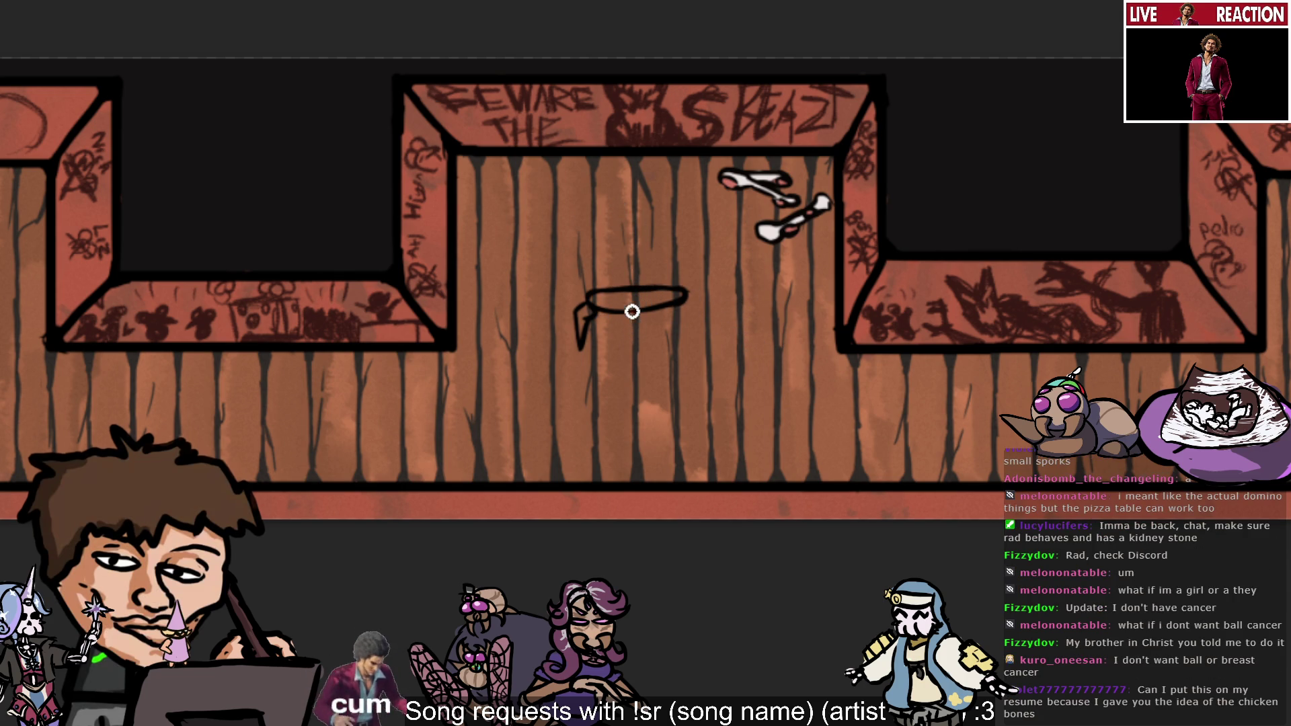
pyautogui.hotkey('ctrl', 'z')
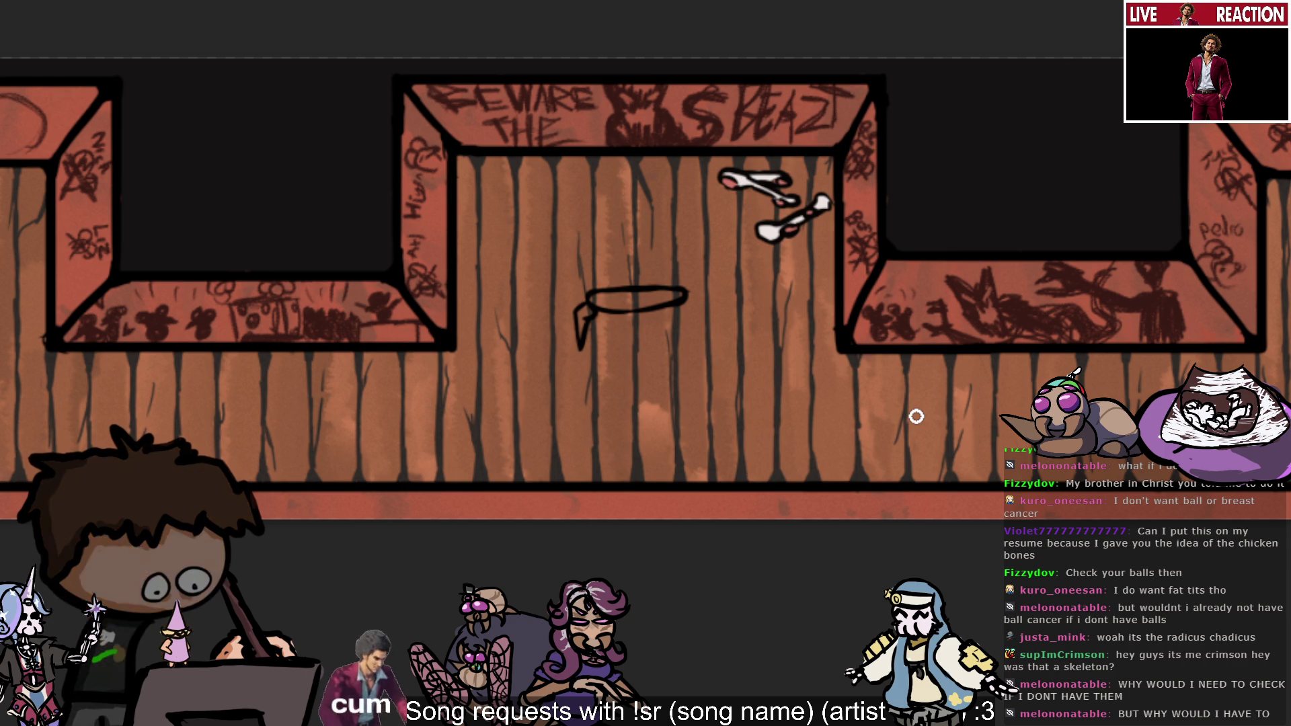
pyautogui.moveTo(589, 316); pyautogui.dragTo(626, 309)
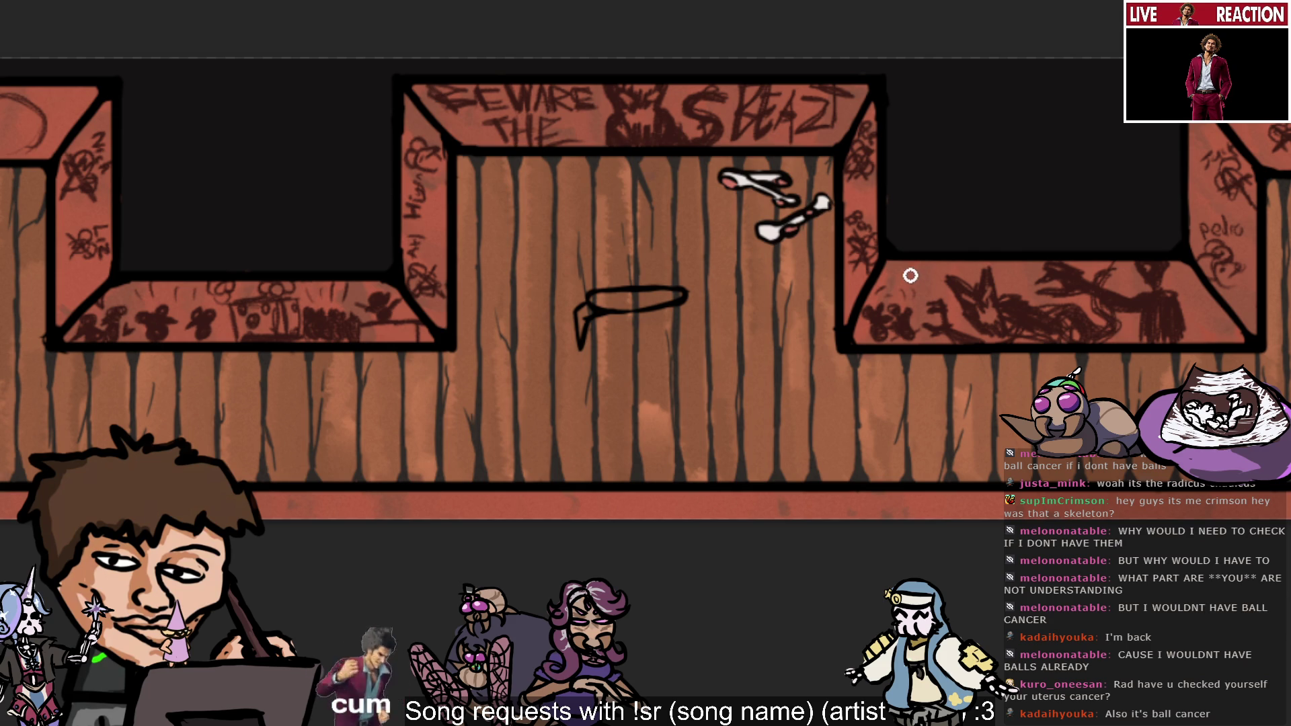
# Try several short strokes off the tabletop's right end, undoing each one.
pyautogui.moveTo(685, 301)
pyautogui.mouseDown()
pyautogui.moveTo(703, 304)
pyautogui.moveTo(689, 328)
pyautogui.moveTo(700, 351)
pyautogui.mouseUp()
pyautogui.hotkey('ctrl', 'z')
pyautogui.hotkey('ctrl', 'z')
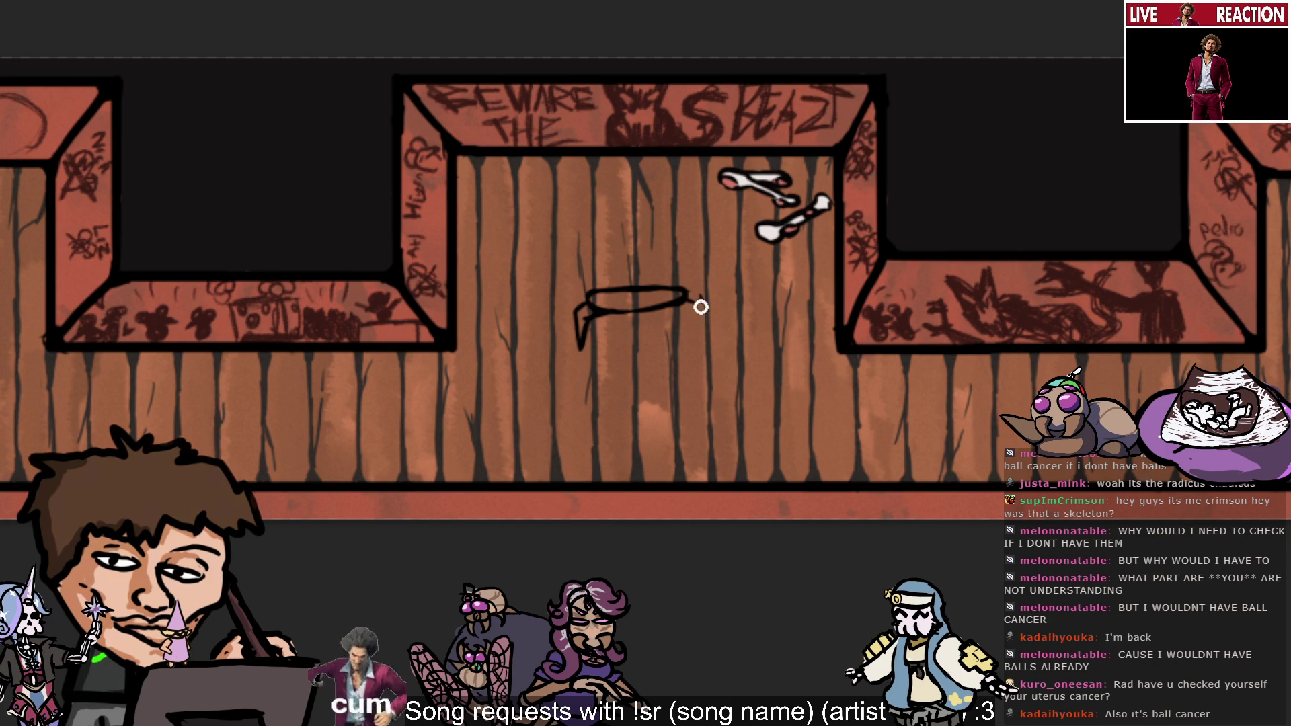
pyautogui.moveTo(694, 297)
pyautogui.mouseDown()
pyautogui.moveTo(700, 340)
pyautogui.moveTo(683, 340)
pyautogui.mouseUp()
pyautogui.hotkey('ctrl', 'z')
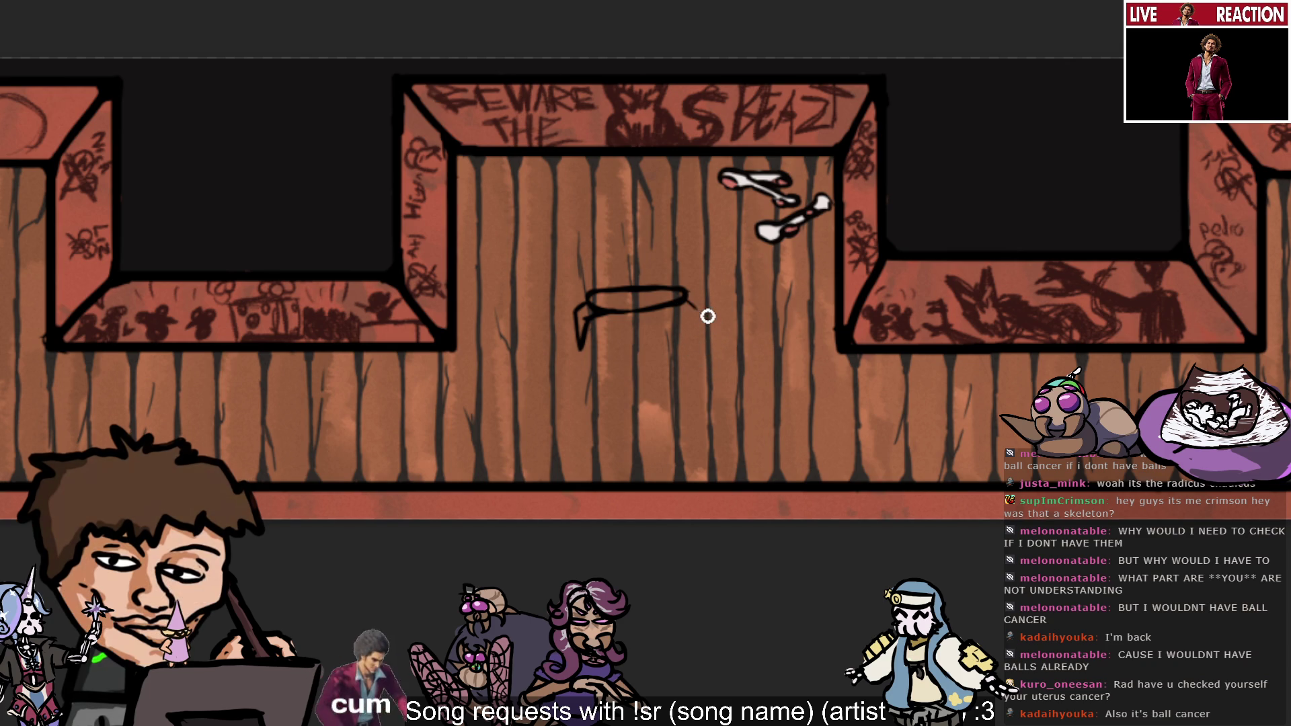
pyautogui.moveTo(687, 296); pyautogui.dragTo(708, 311)
pyautogui.hotkey('ctrl', 'z')
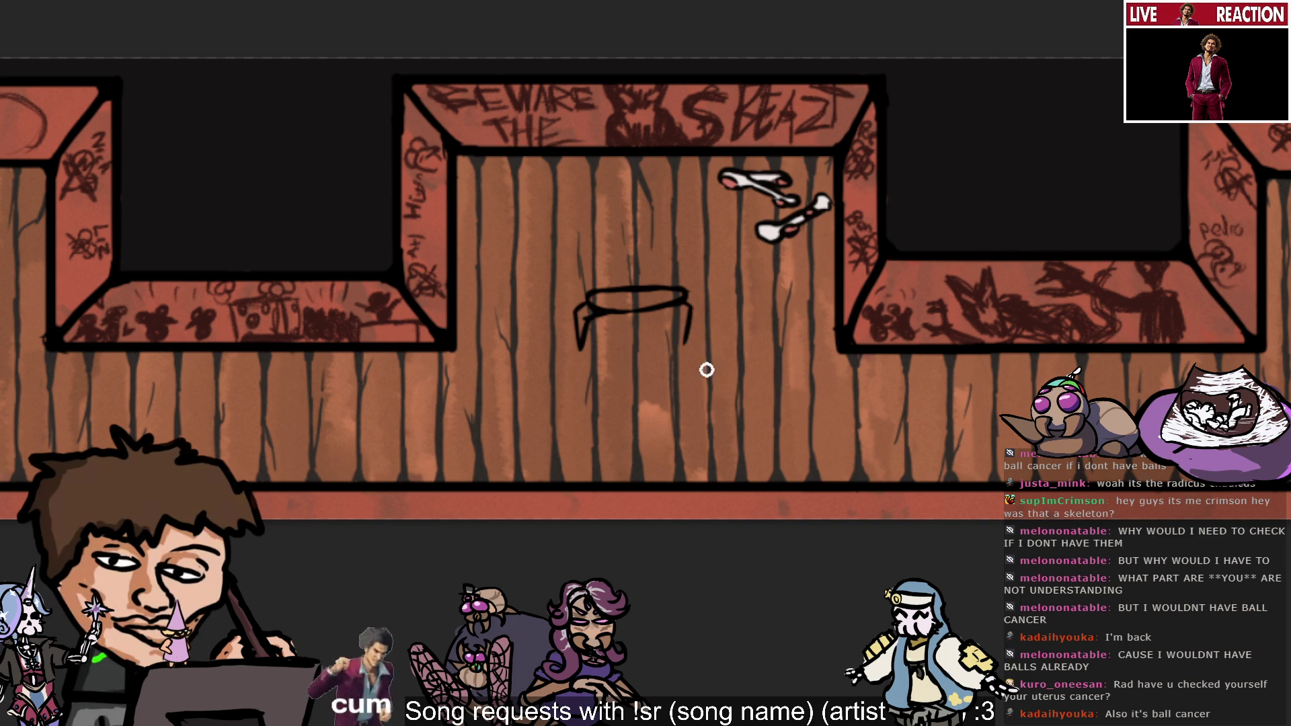
pyautogui.moveTo(687, 292)
pyautogui.mouseDown()
pyautogui.moveTo(710, 311)
pyautogui.moveTo(693, 327)
pyautogui.mouseUp()
pyautogui.hotkey('ctrl', 'z')
pyautogui.hotkey('ctrl', 'z')
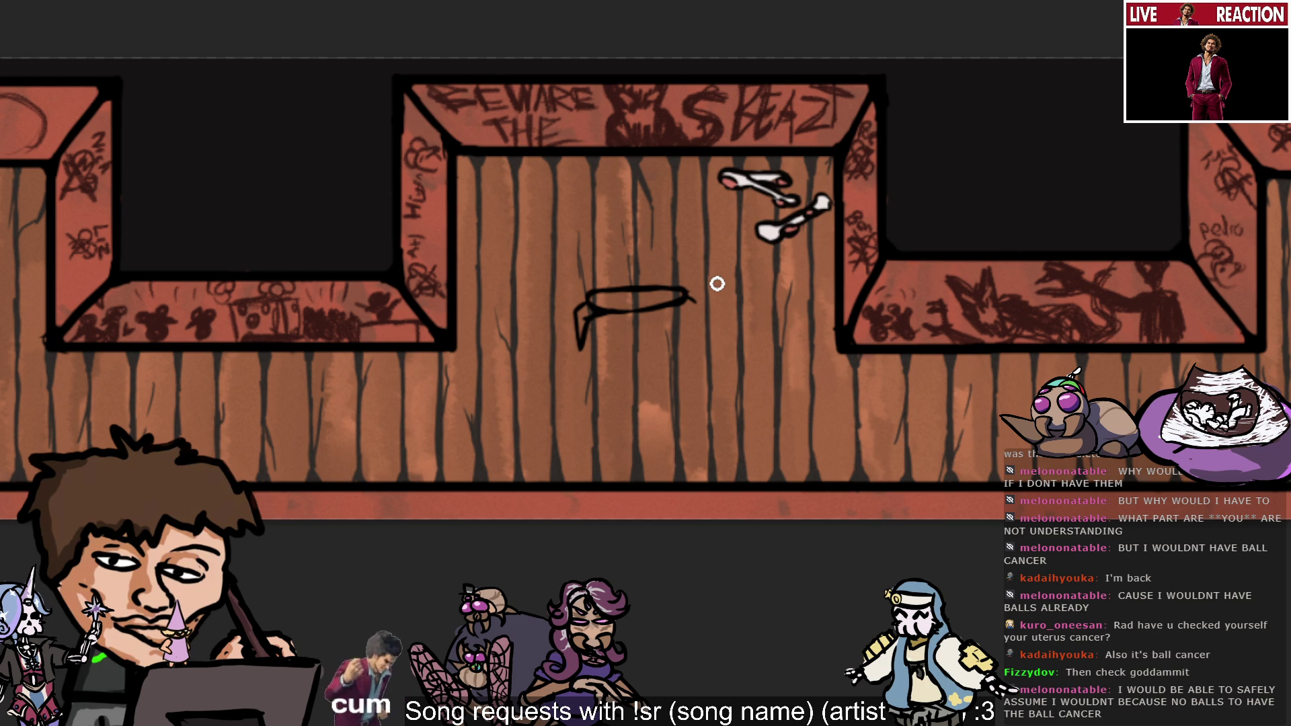
# Attempt the table's right leg repeatedly, undoing every attempt so only the left leg remains.
pyautogui.moveTo(694, 306); pyautogui.dragTo(686, 345)
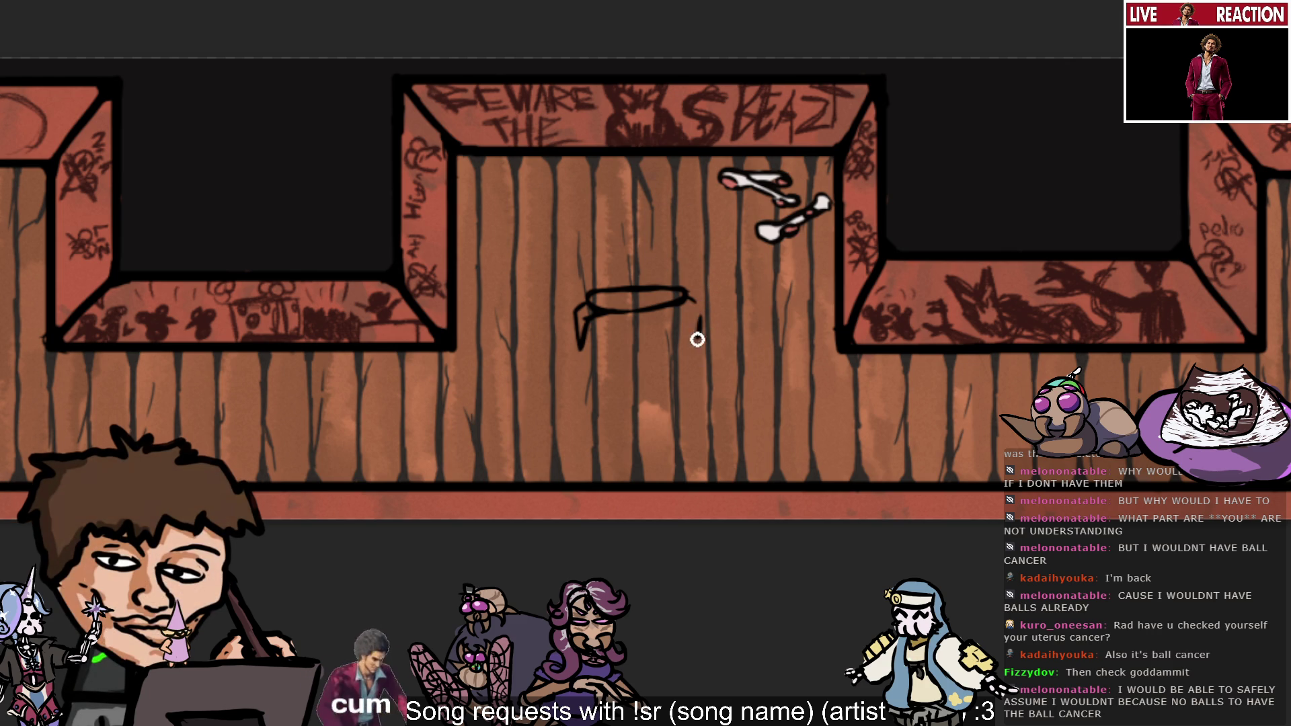
pyautogui.hotkey('ctrl', 'z')
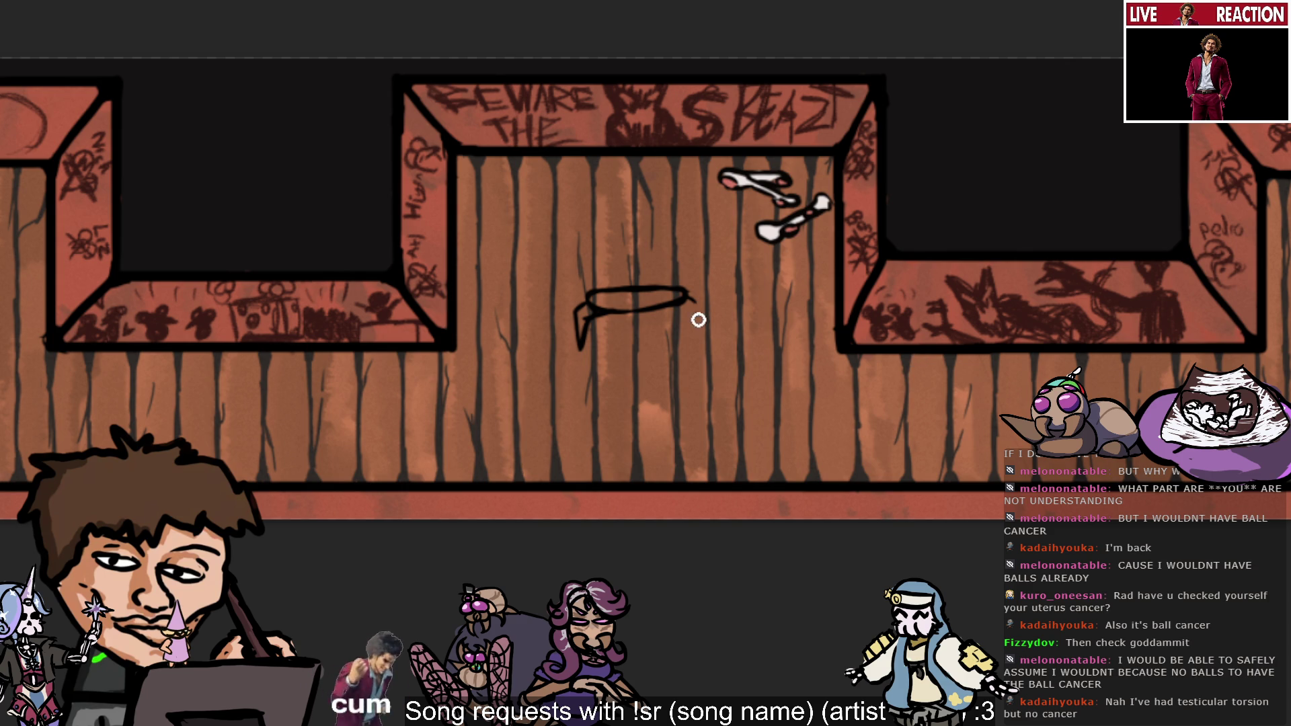
pyautogui.moveTo(694, 306); pyautogui.dragTo(686, 340)
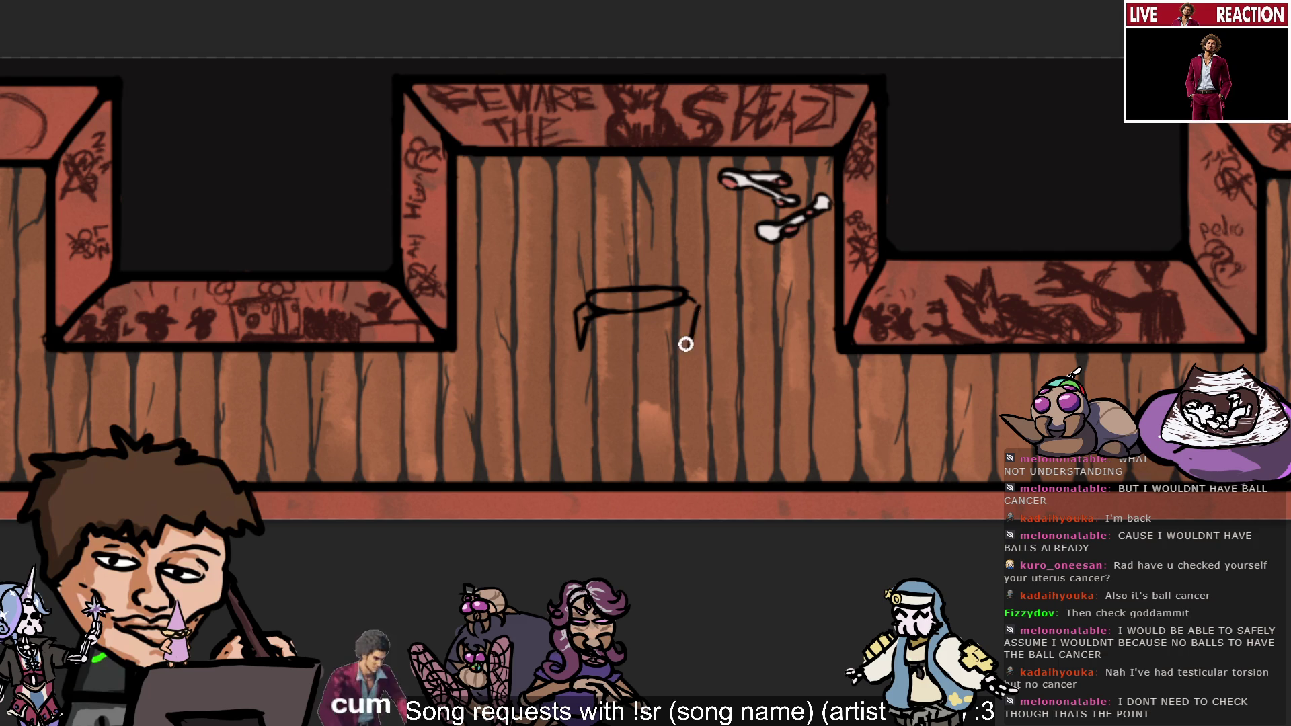
pyautogui.hotkey('ctrl', 'z')
pyautogui.moveTo(696, 304); pyautogui.dragTo(689, 346)
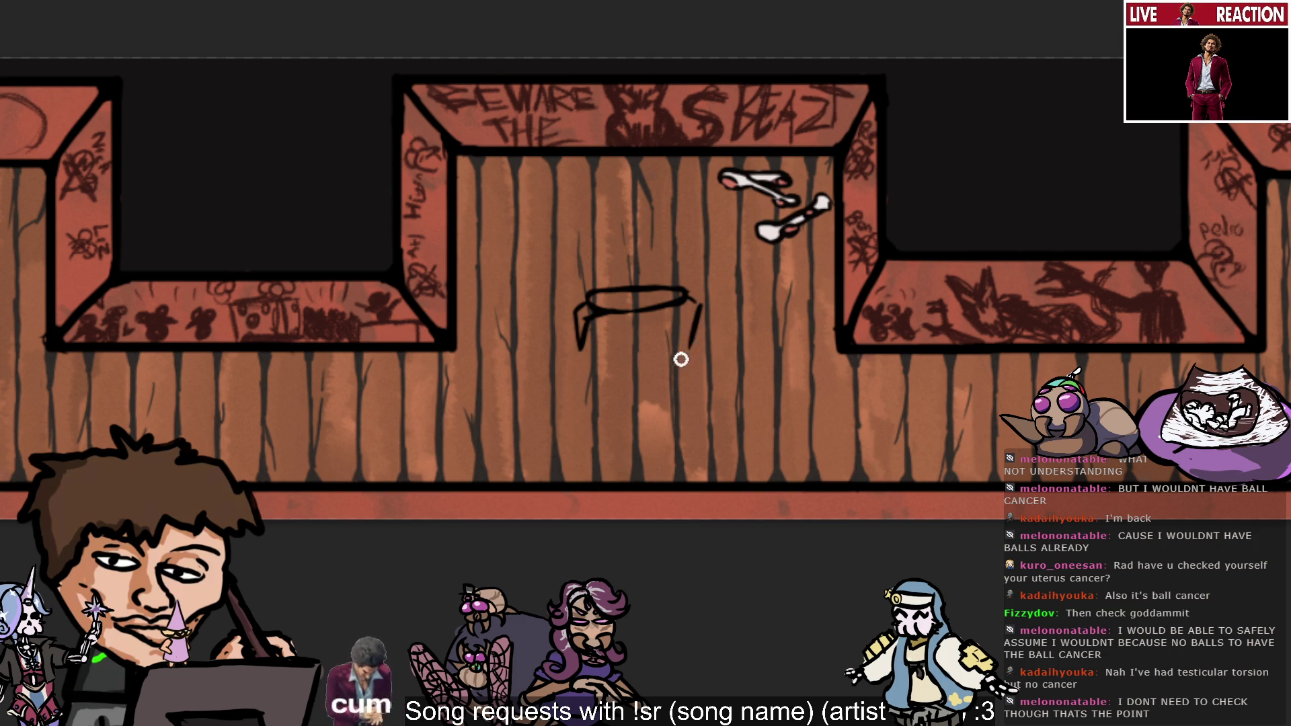
pyautogui.hotkey('ctrl', 'z')
pyautogui.moveTo(699, 300); pyautogui.dragTo(687, 345)
pyautogui.hotkey('ctrl', 'z')
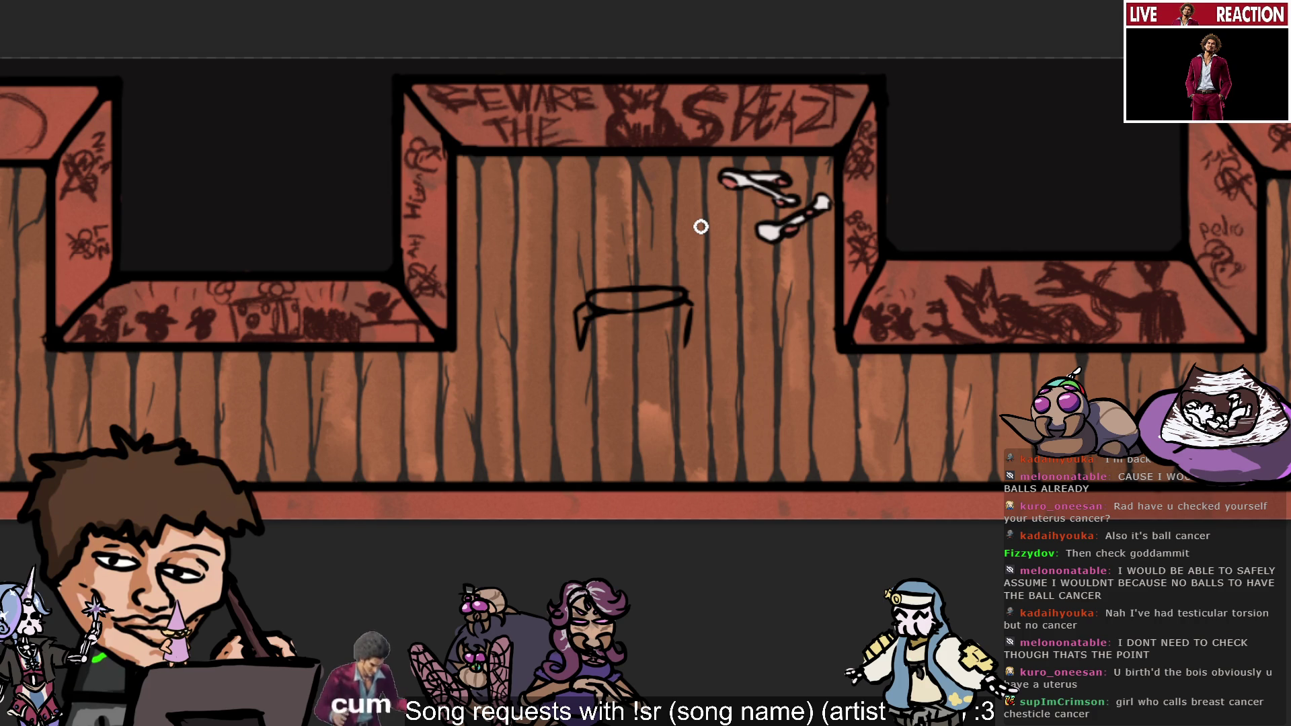
pyautogui.hotkey('ctrl', 'z')
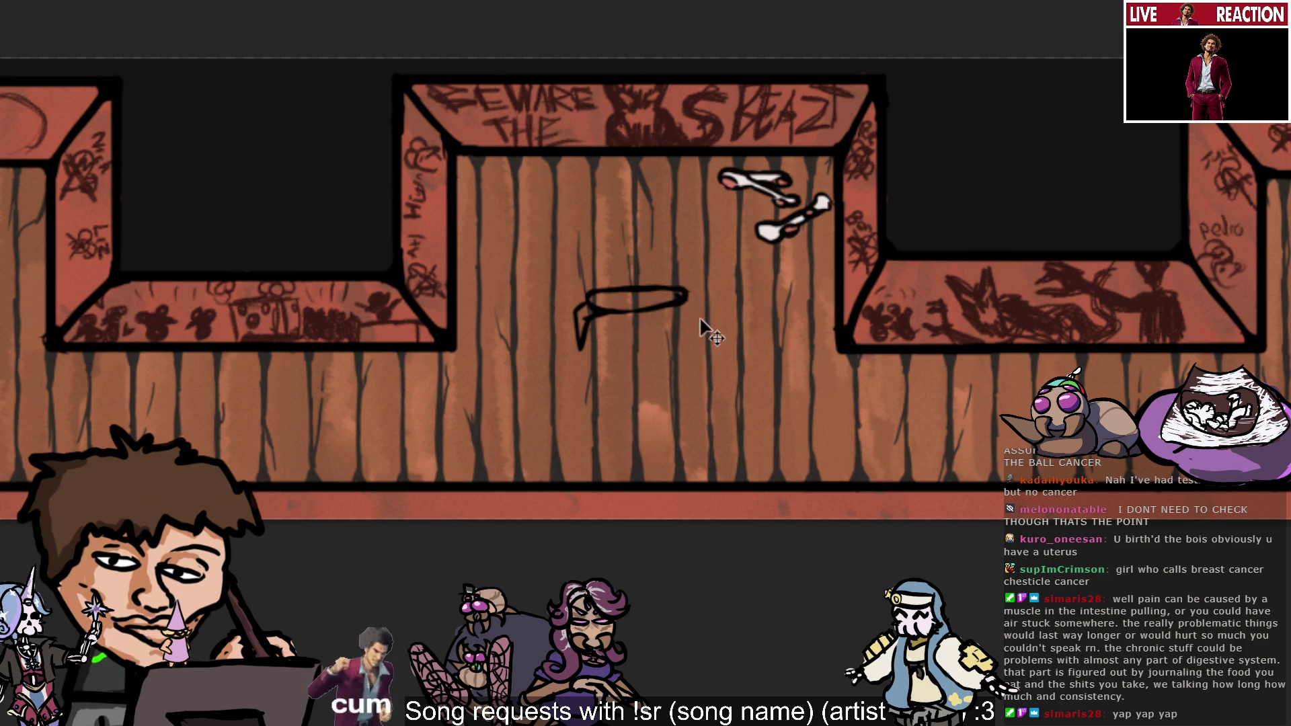
# Try extending the top's right end and several short right legs, undoing each stroke.
pyautogui.moveTo(686, 300); pyautogui.dragTo(700, 311)
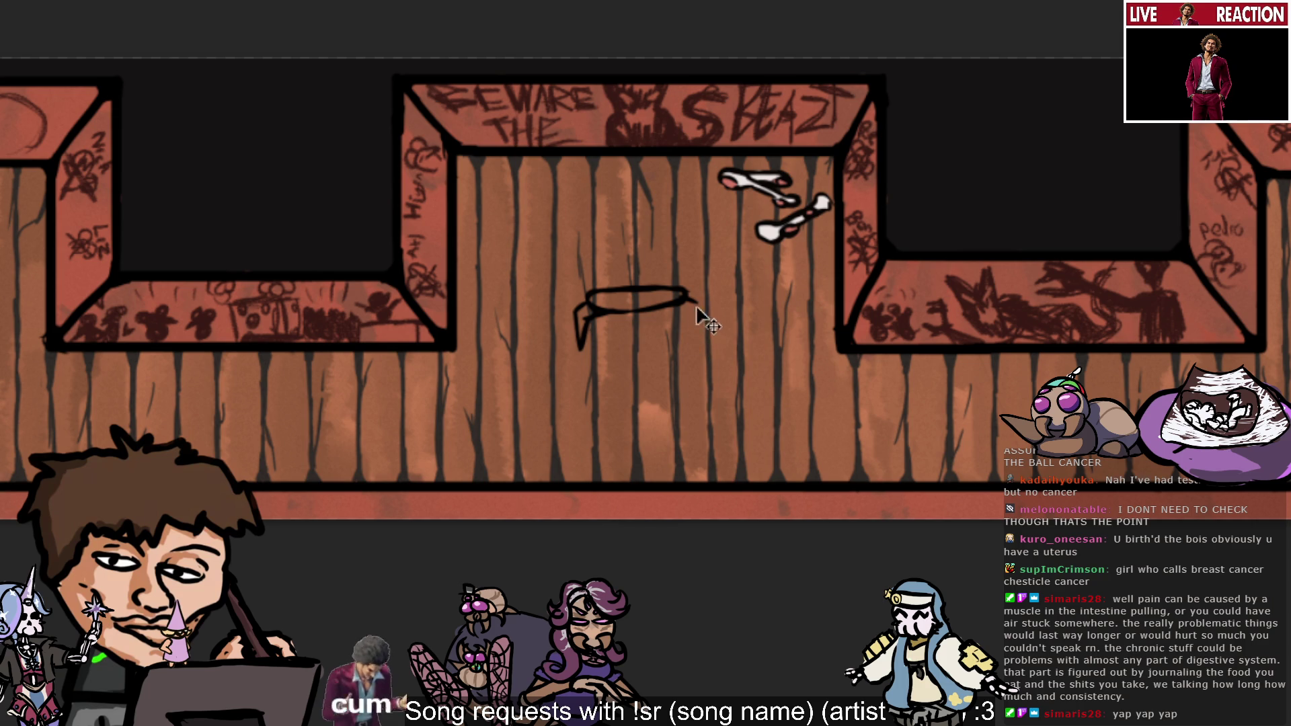
pyautogui.hotkey('ctrl', 'z')
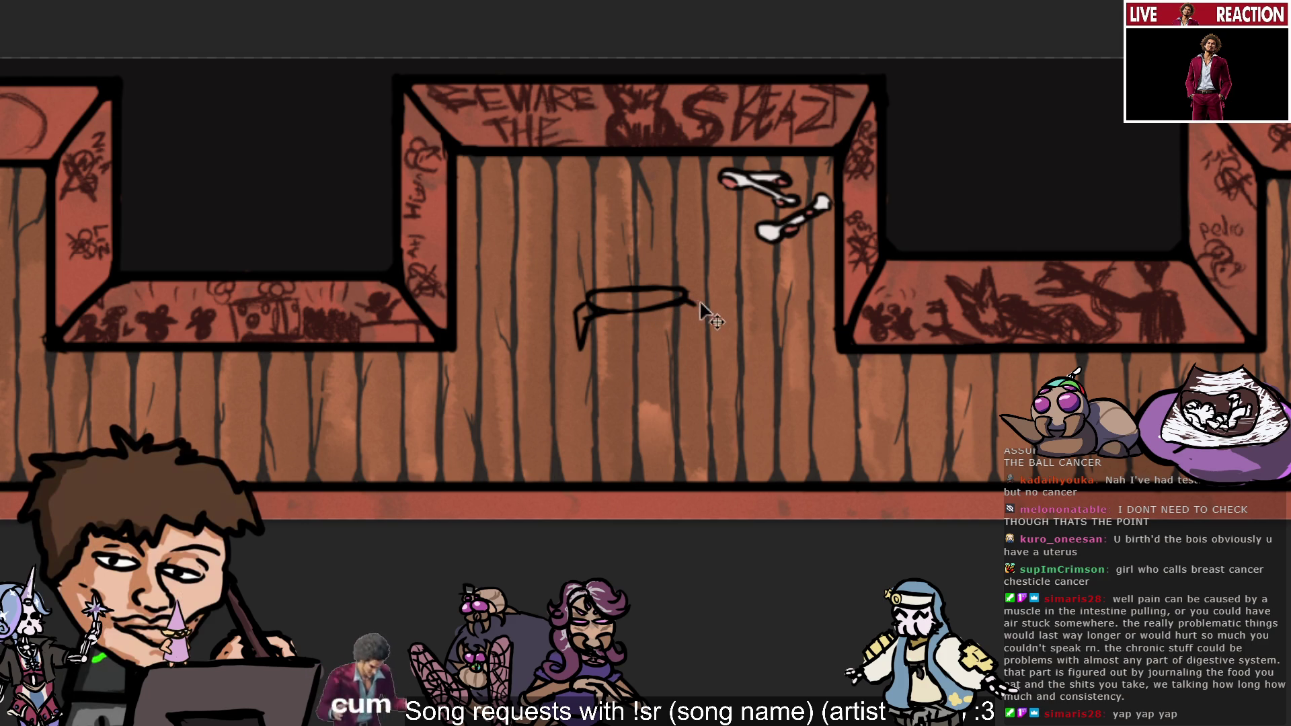
pyautogui.moveTo(698, 306); pyautogui.dragTo(686, 343)
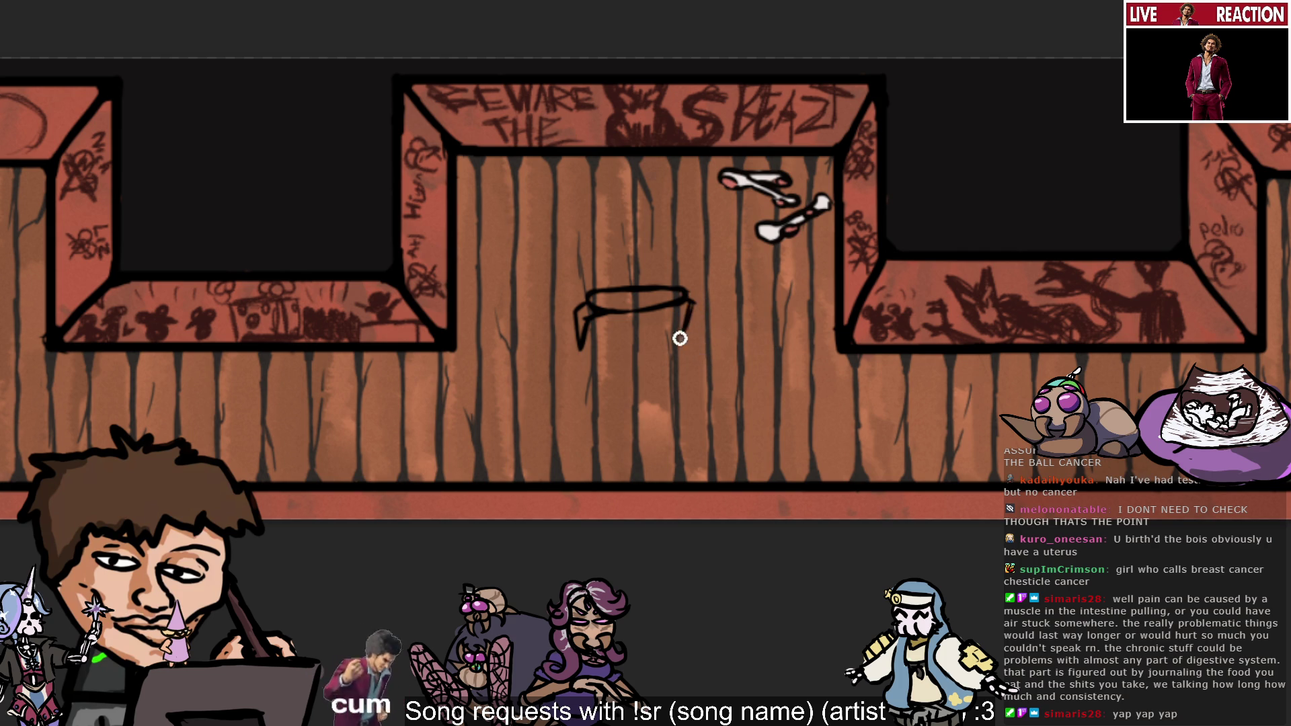
pyautogui.hotkey('ctrl', 'z')
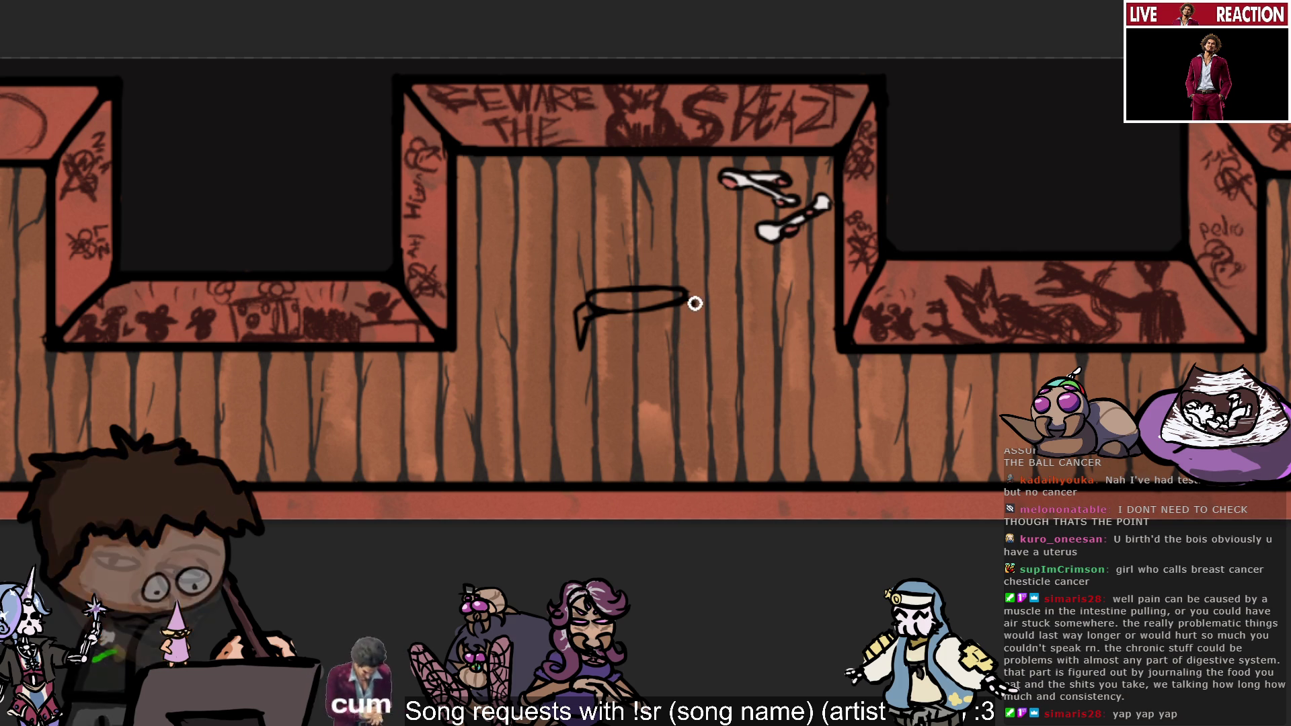
pyautogui.moveTo(687, 299); pyautogui.dragTo(684, 340)
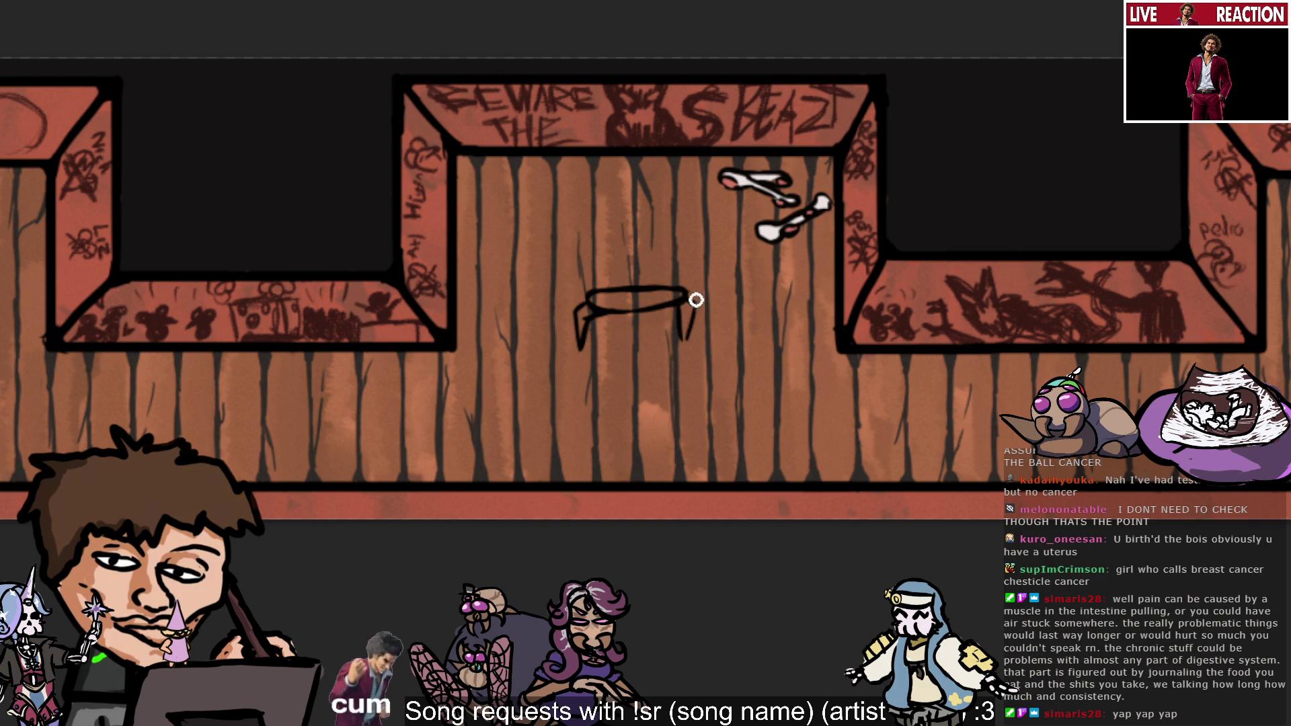
pyautogui.hotkey('ctrl', 'z')
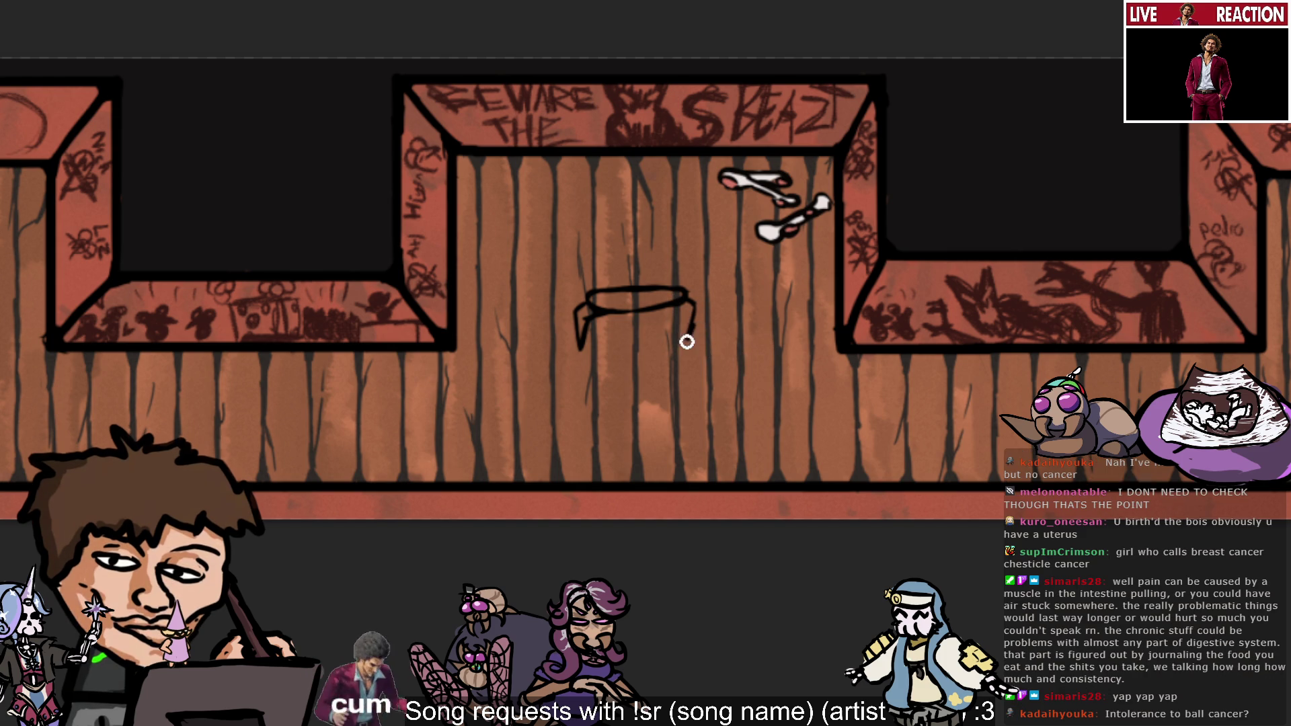
pyautogui.moveTo(684, 344); pyautogui.dragTo(685, 321)
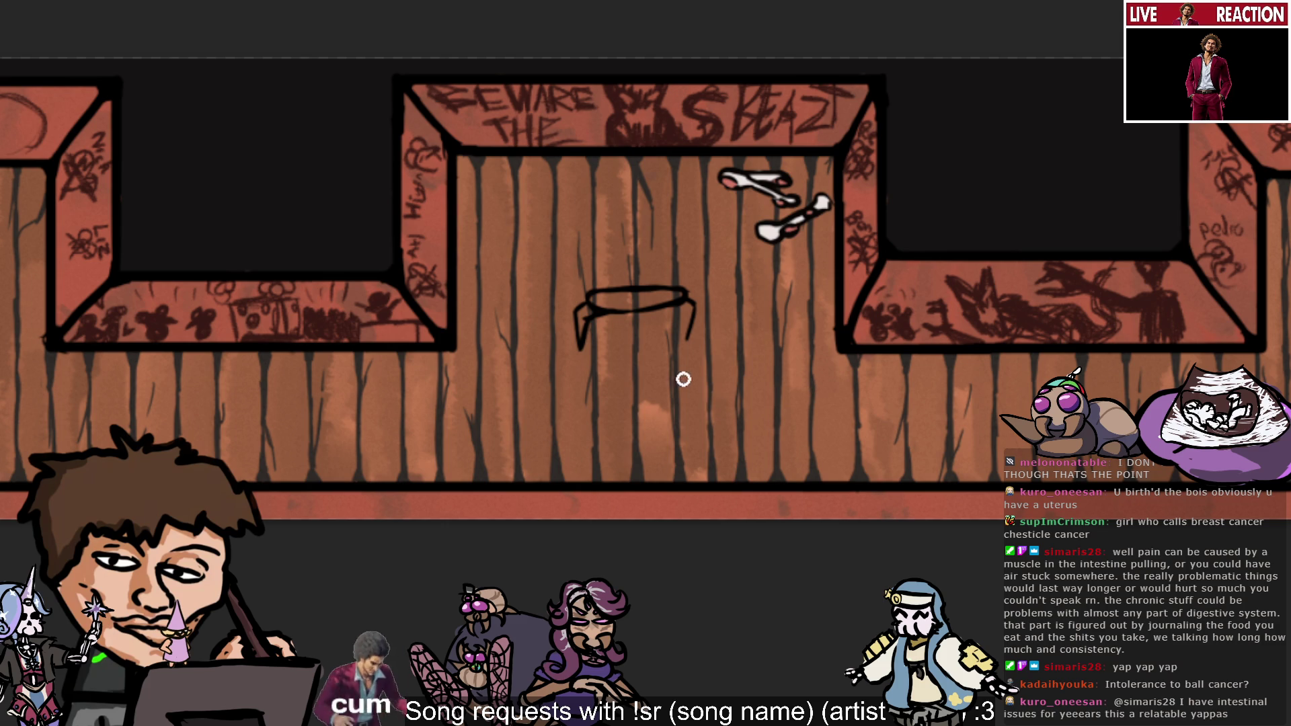
pyautogui.hotkey('ctrl', 'z')
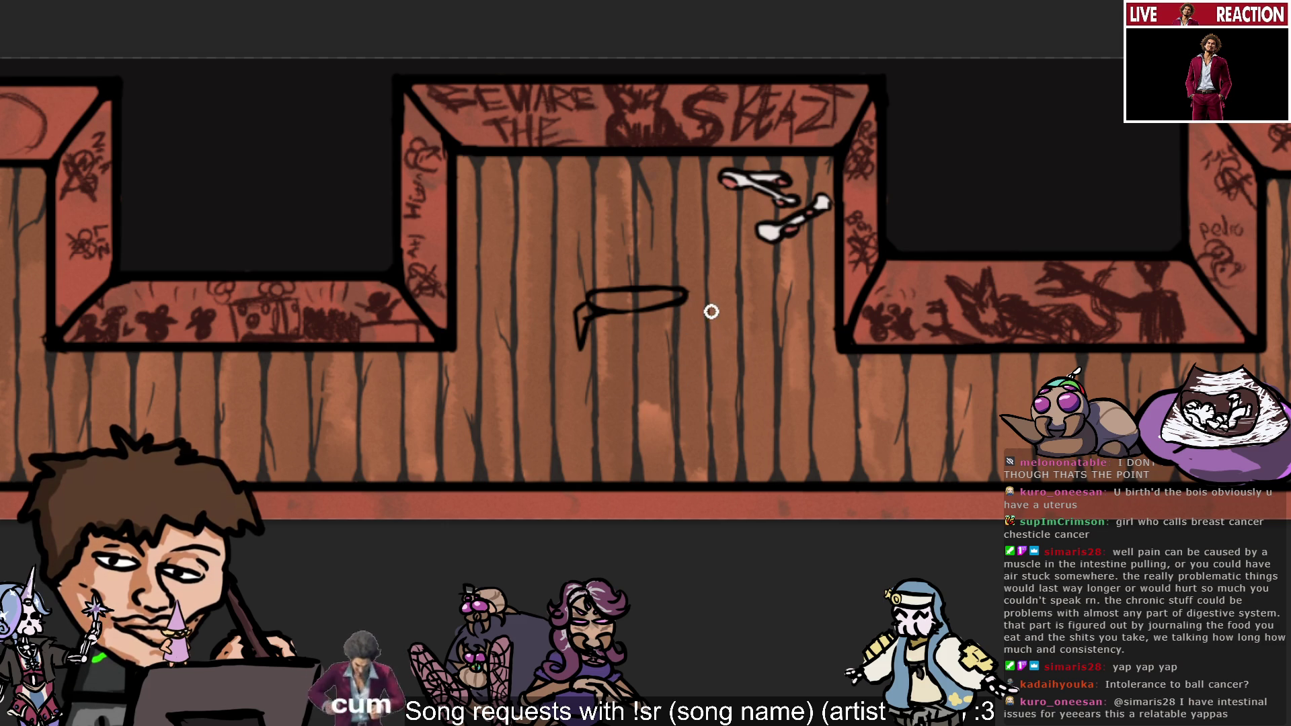
# Redraw the right leg and an inner right leg, then undo those strokes.
pyautogui.moveTo(687, 299); pyautogui.dragTo(681, 347)
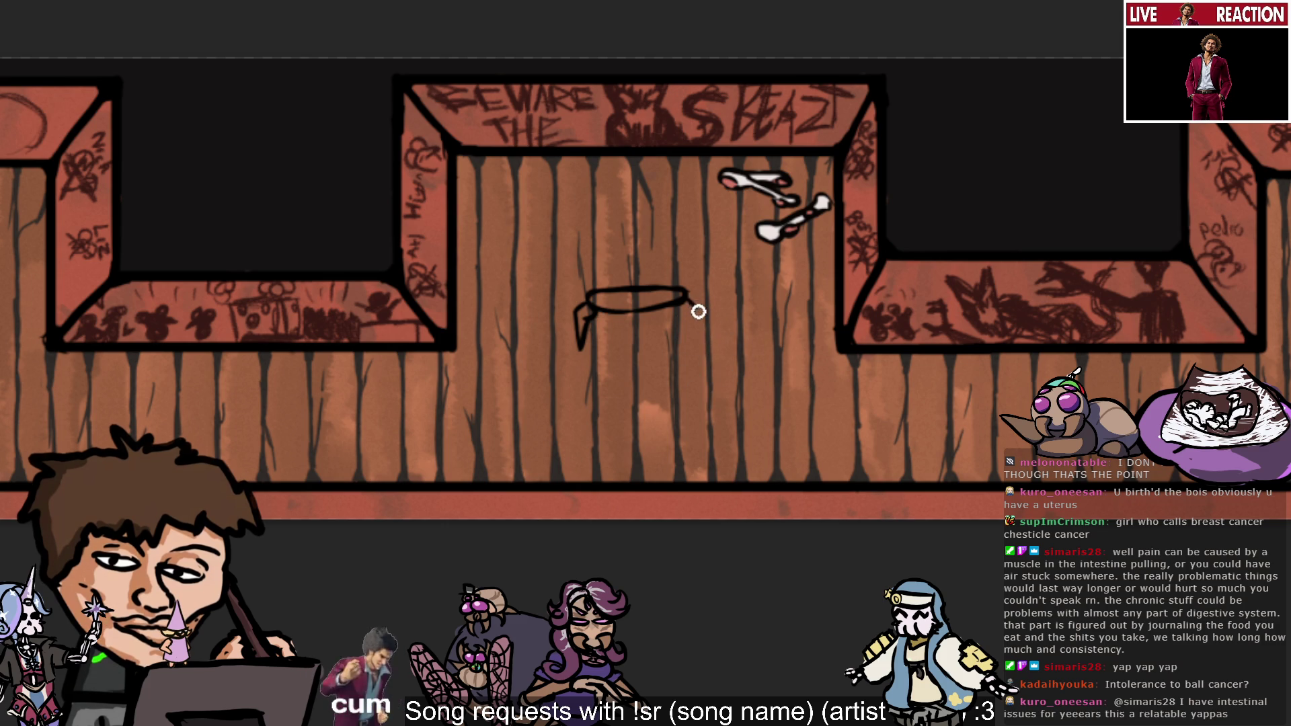
pyautogui.hotkey('ctrl', 'z')
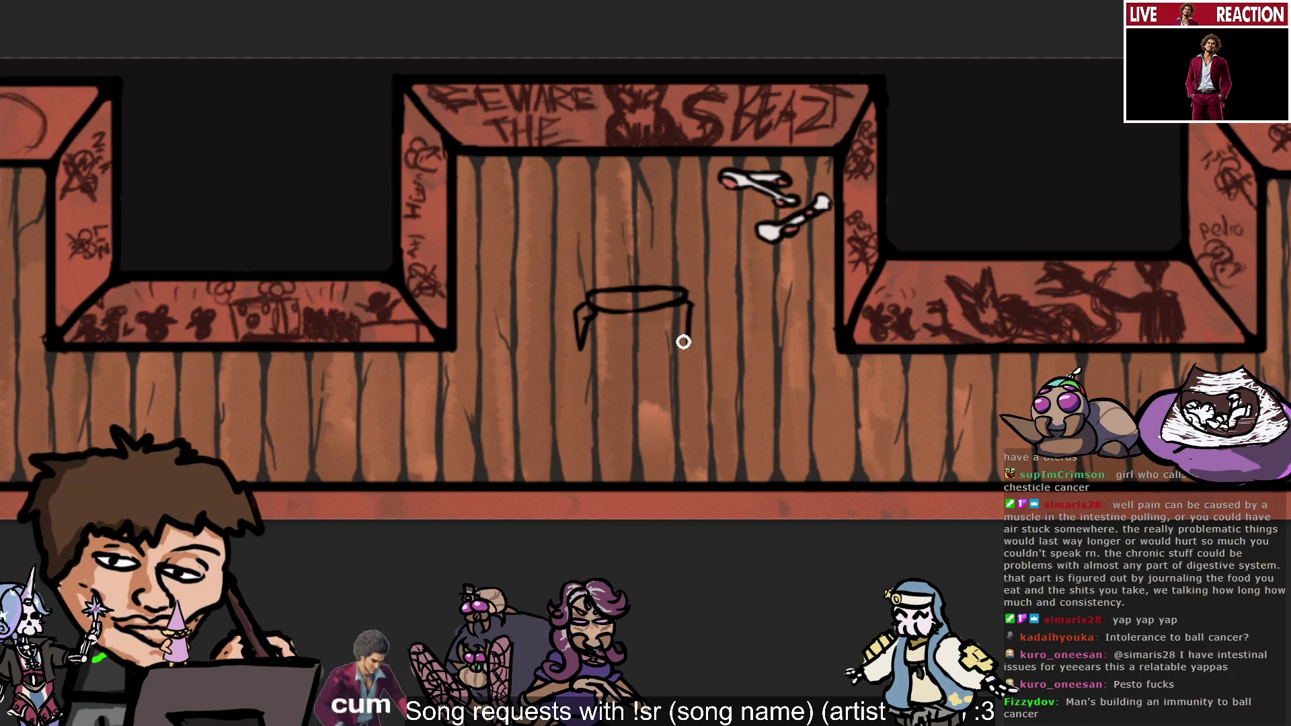
pyautogui.moveTo(696, 310); pyautogui.dragTo(687, 336)
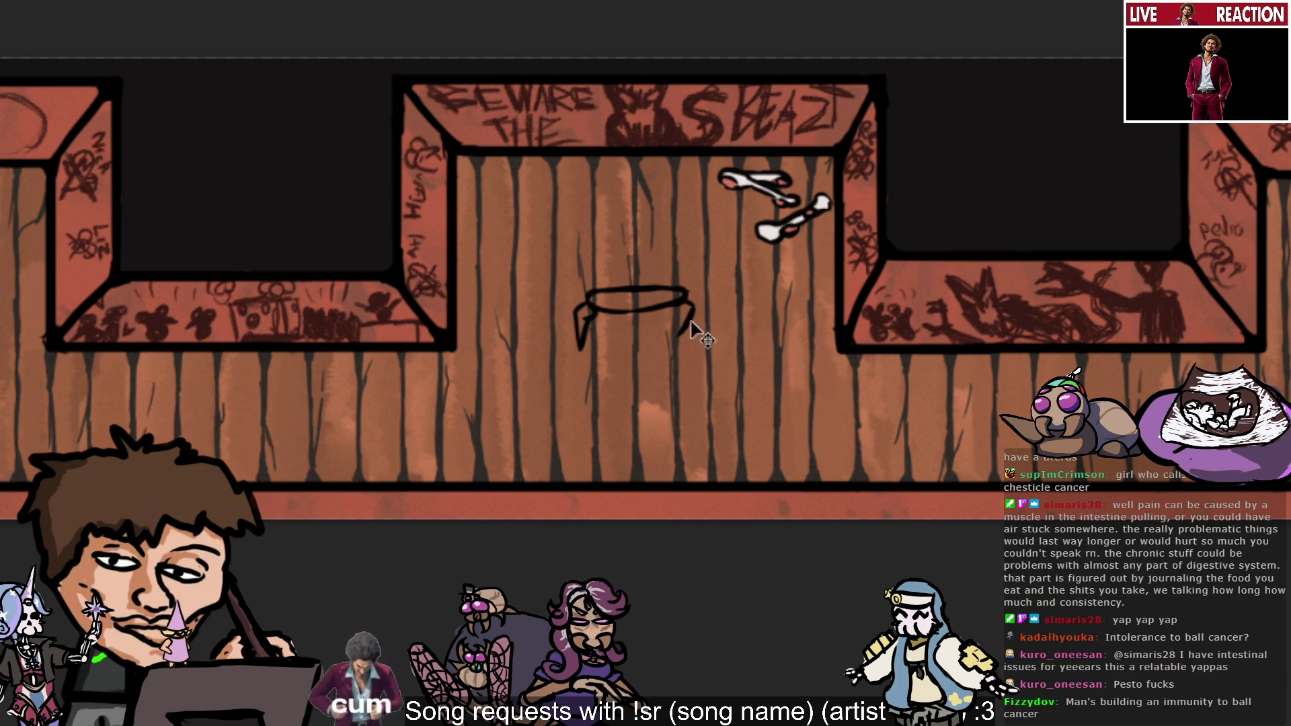
pyautogui.moveTo(674, 348); pyautogui.dragTo(676, 315)
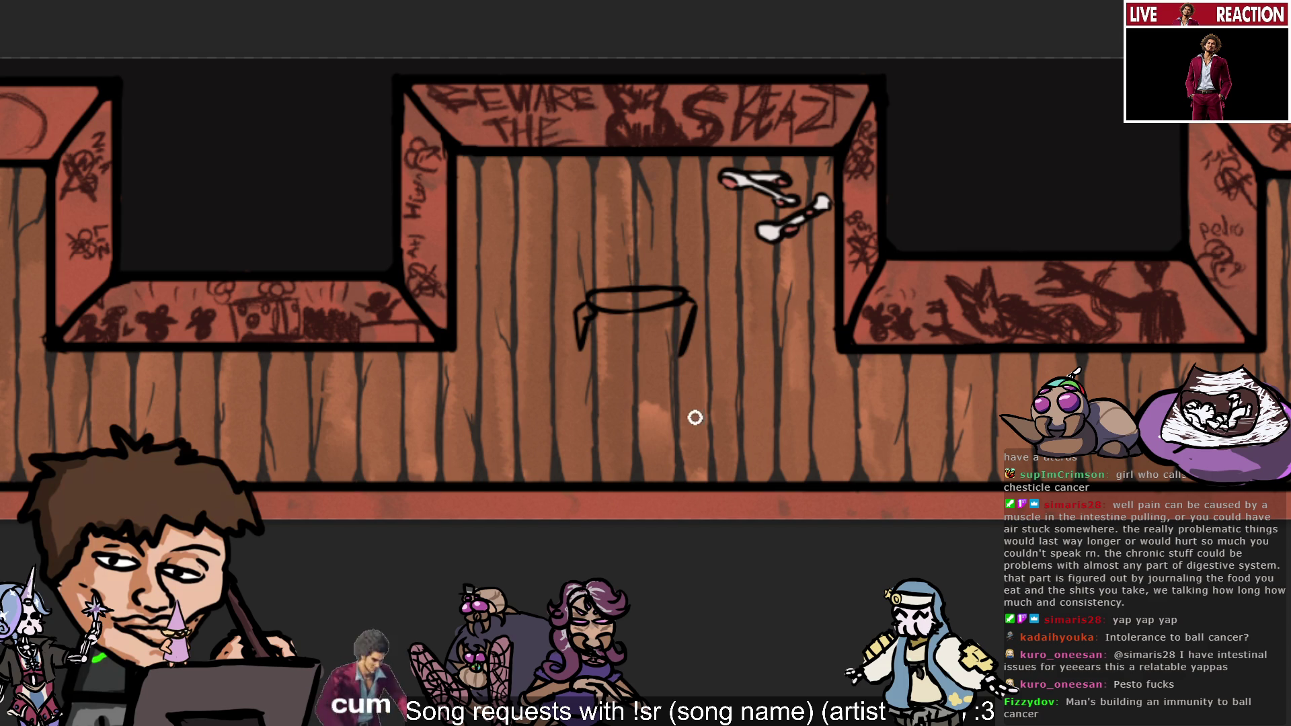
pyautogui.hotkey('ctrl', 'z')
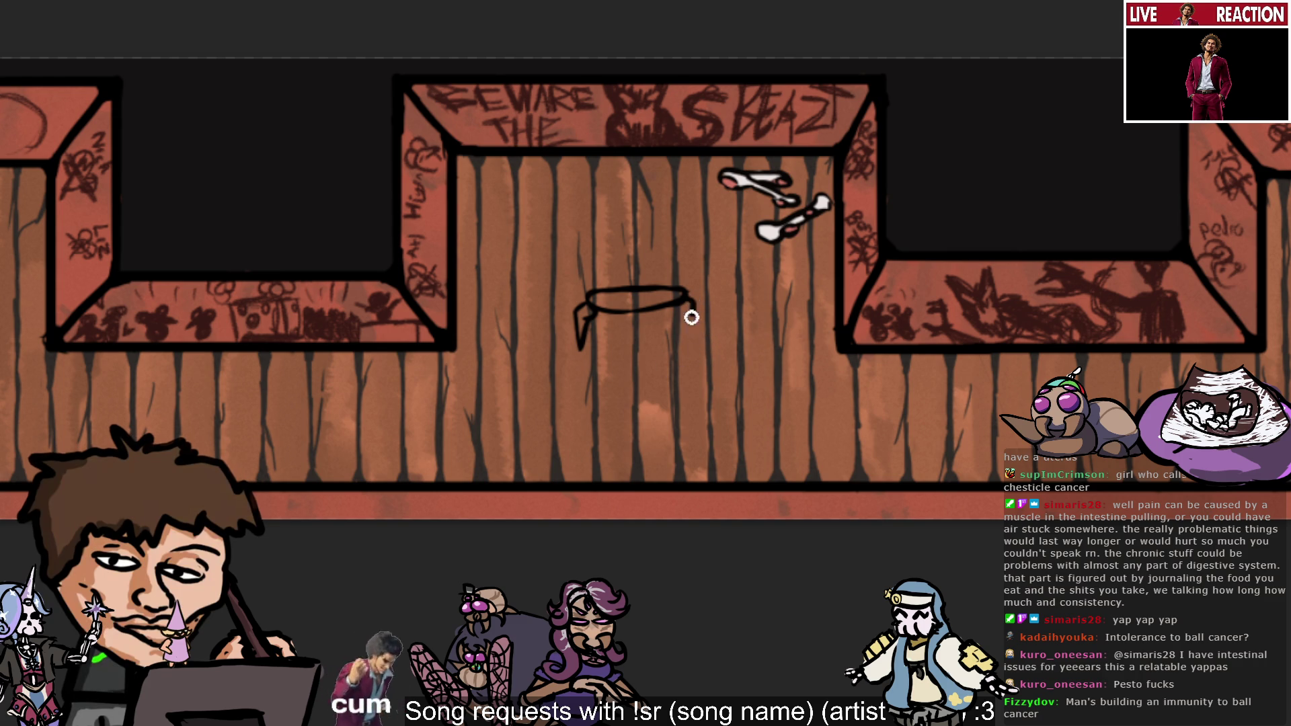
pyautogui.hotkey('ctrl', 'z')
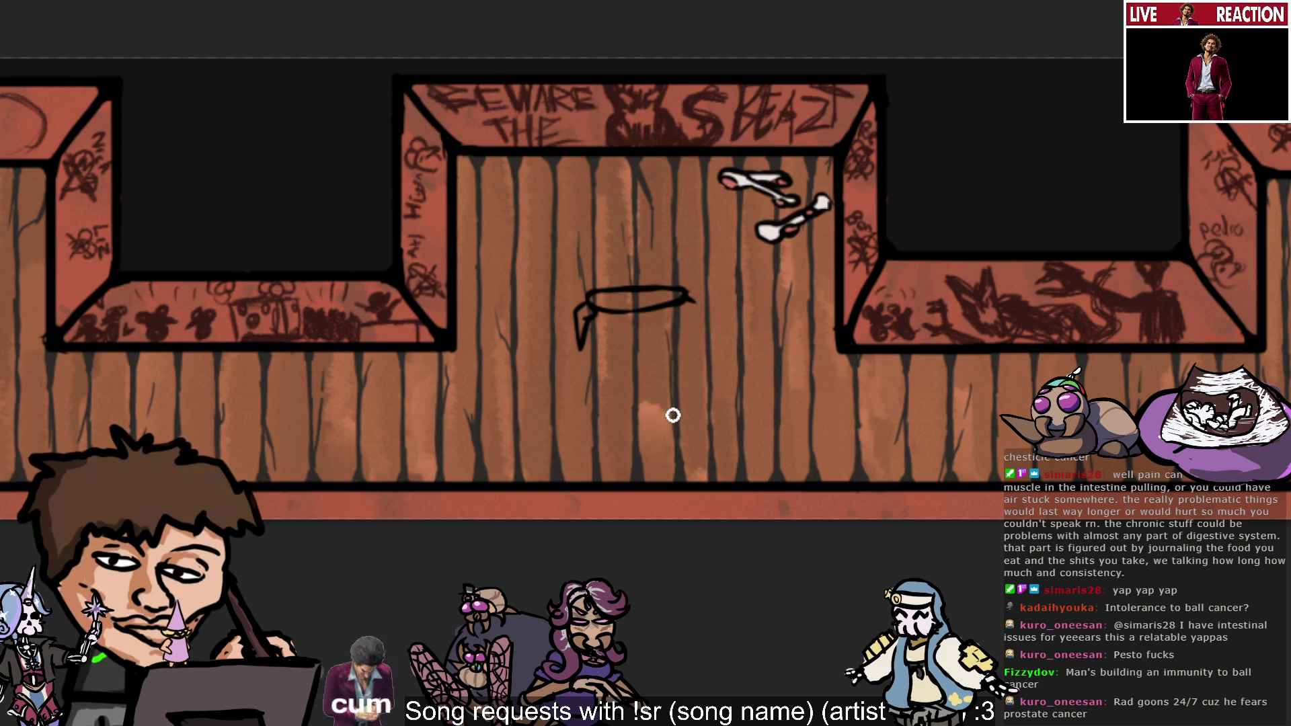
# Draw and undo the right leg three more times, then mirror the canvas and flip it back.
pyautogui.moveTo(687, 299); pyautogui.dragTo(691, 350)
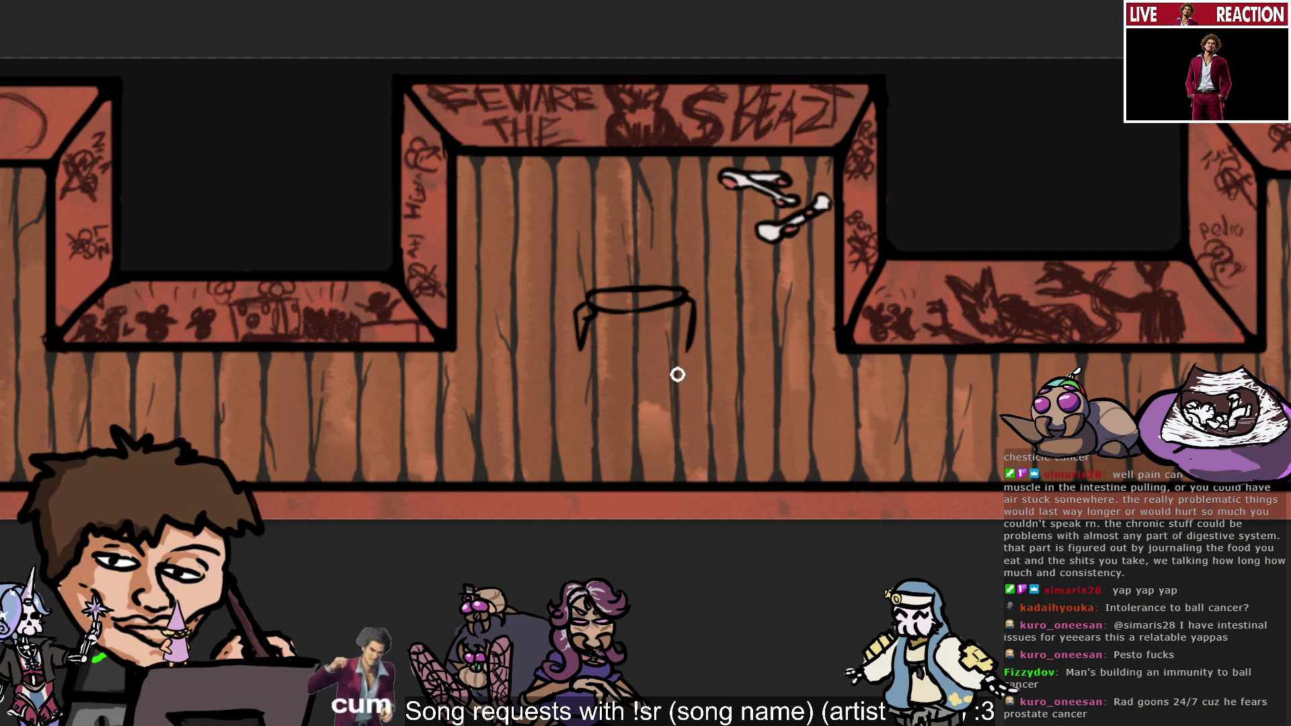
pyautogui.hotkey('ctrl', 'z')
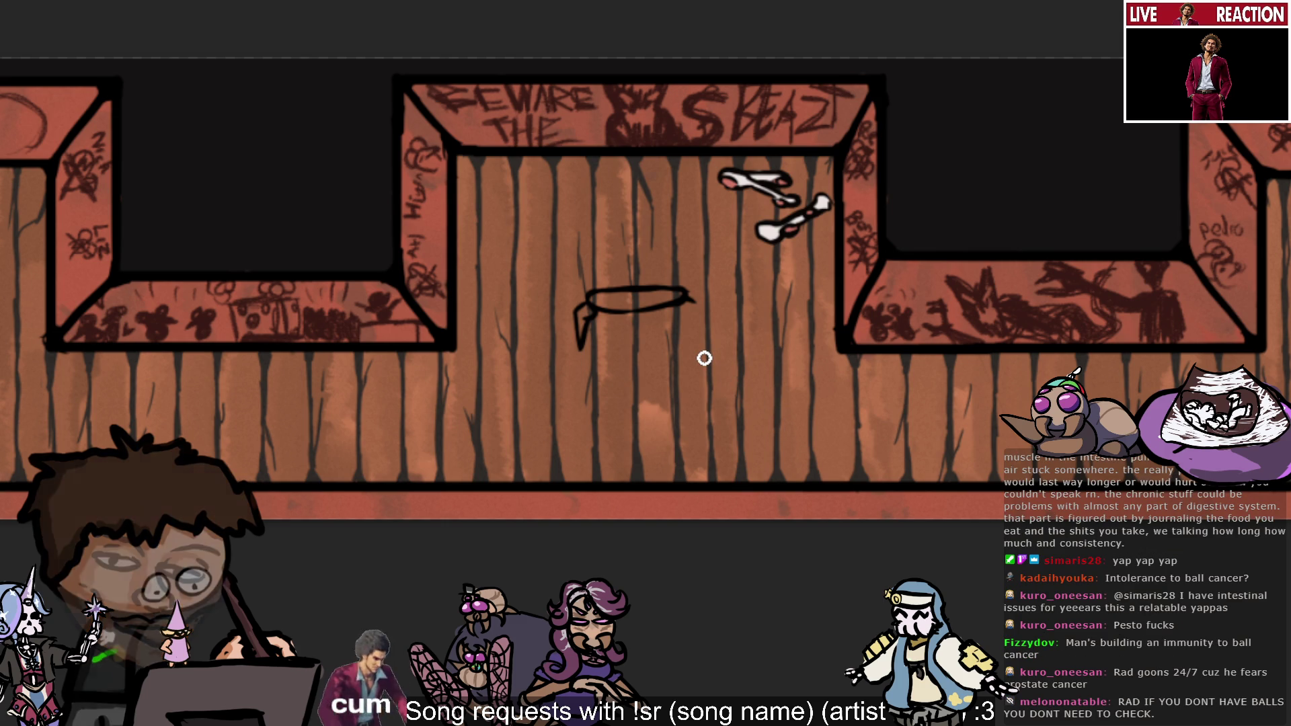
pyautogui.moveTo(694, 304); pyautogui.dragTo(684, 337)
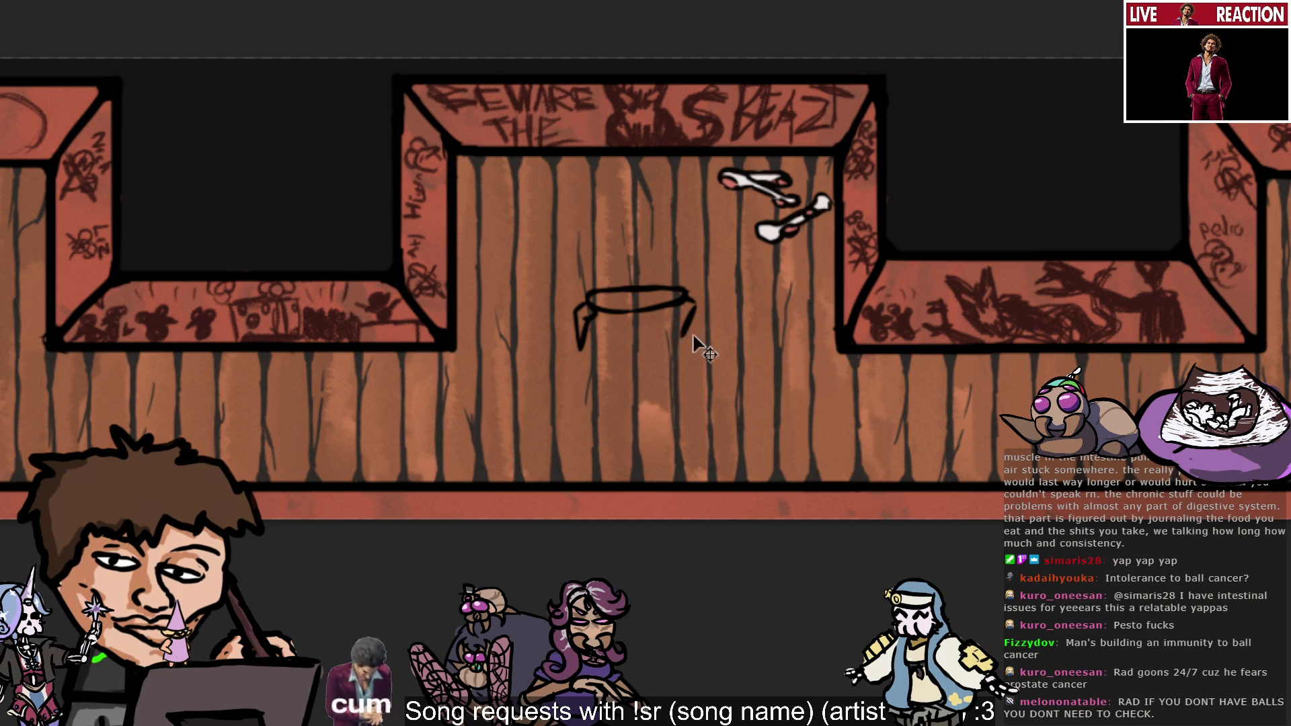
pyautogui.hotkey('ctrl', 'z')
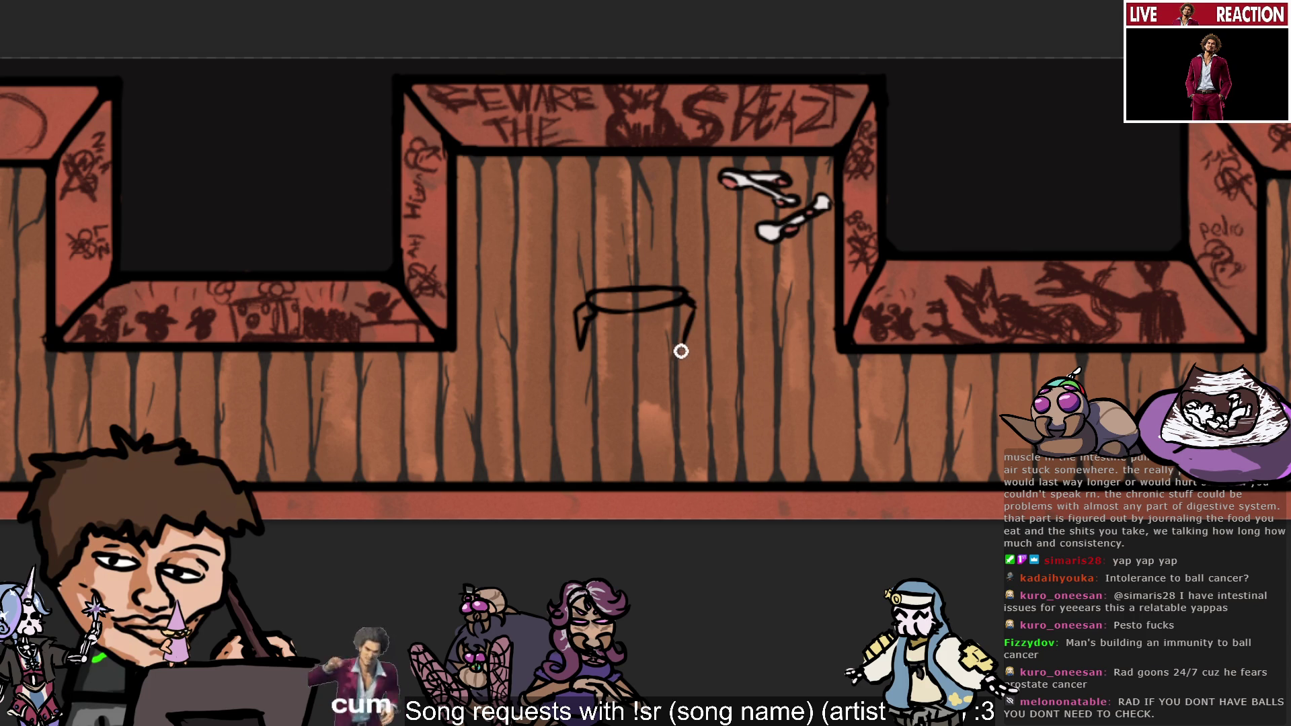
pyautogui.moveTo(691, 306); pyautogui.dragTo(699, 330)
pyautogui.hotkey('ctrl', 'z')
pyautogui.hotkey('ctrl', 'z')
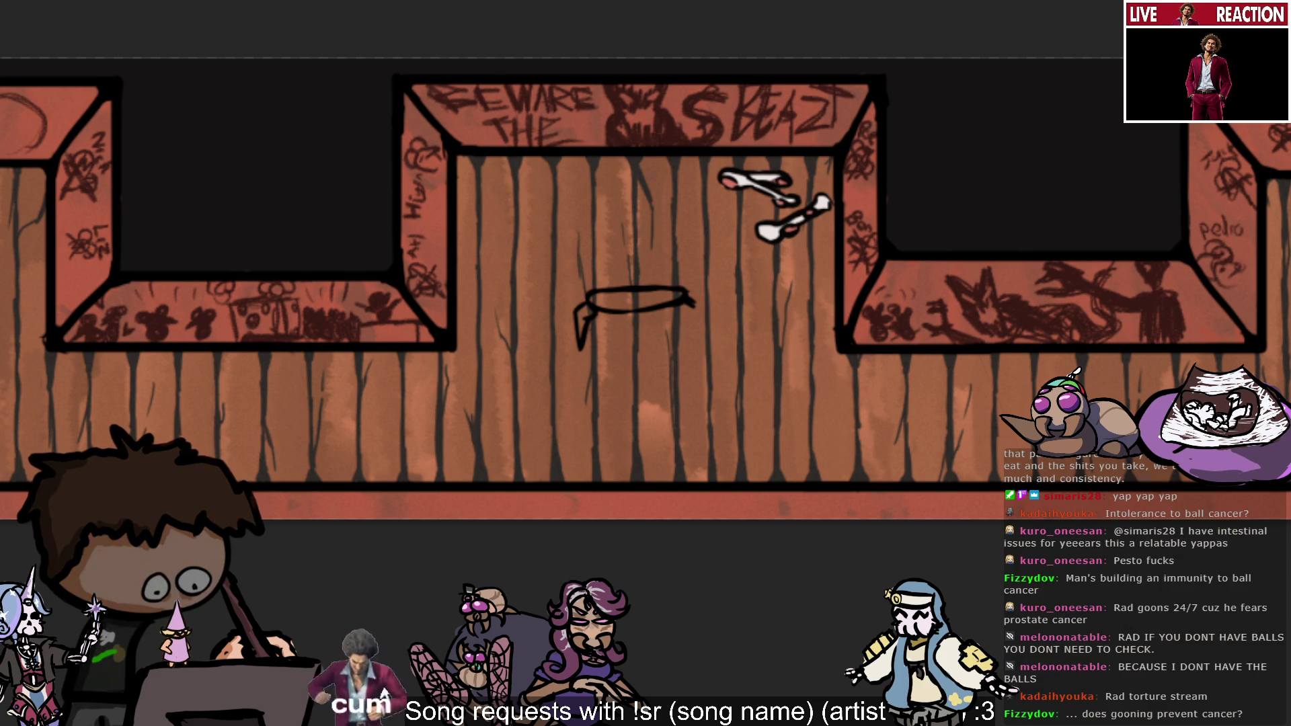
pyautogui.hotkey('ctrl', 'z')
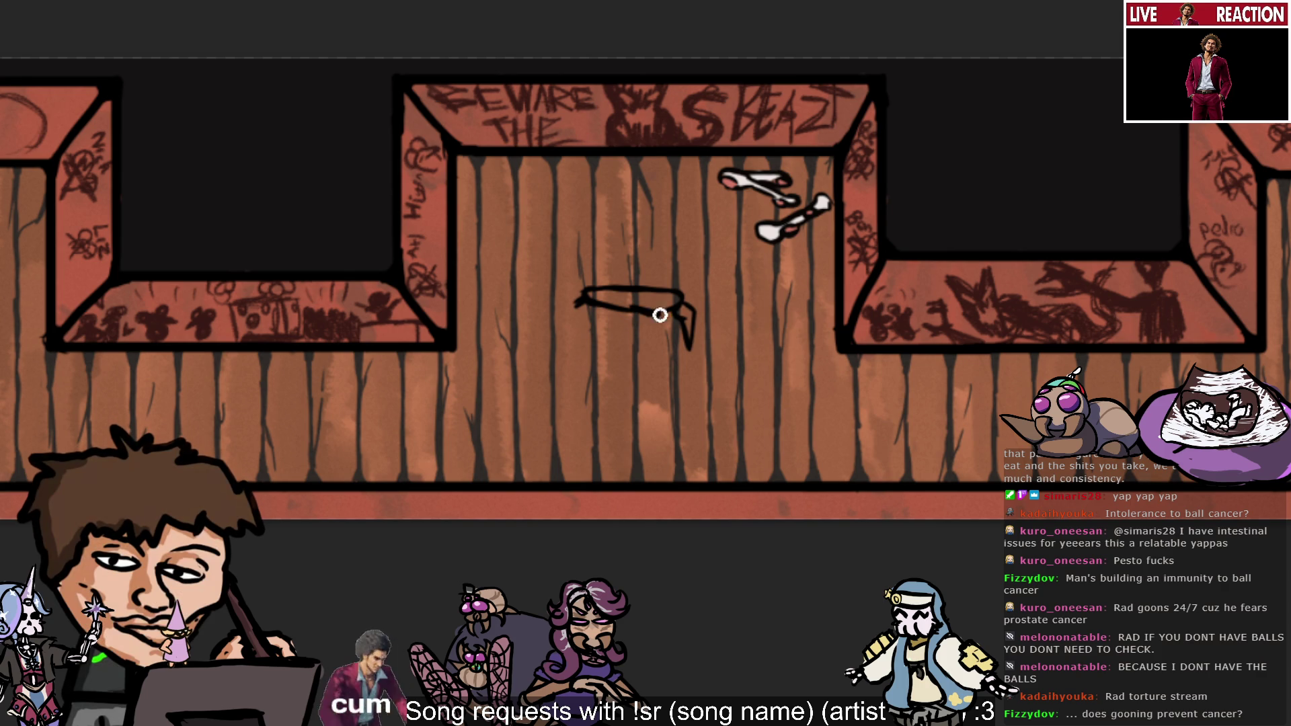
pyautogui.hotkey('ctrl', 'y')
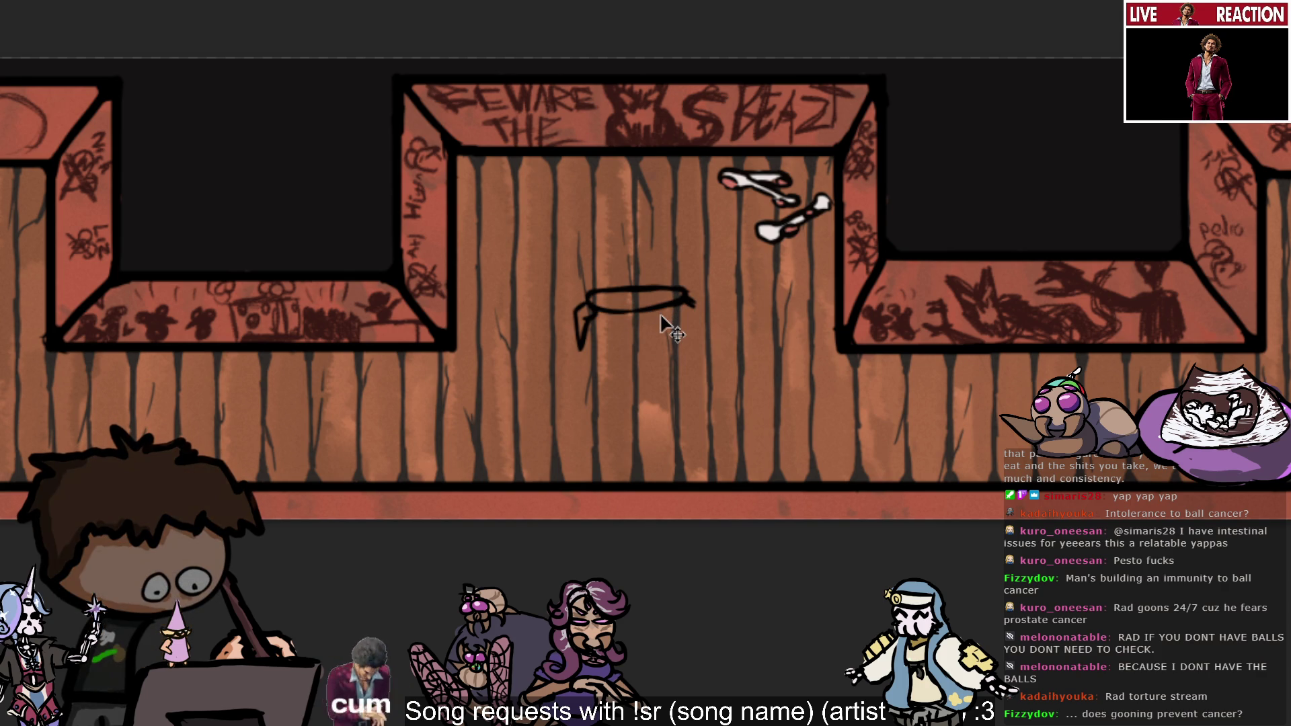
# Remove the right-end tail, try and undo a right leg, then extend the tabletop outline rightward.
pyautogui.hotkey('ctrl', 'z')
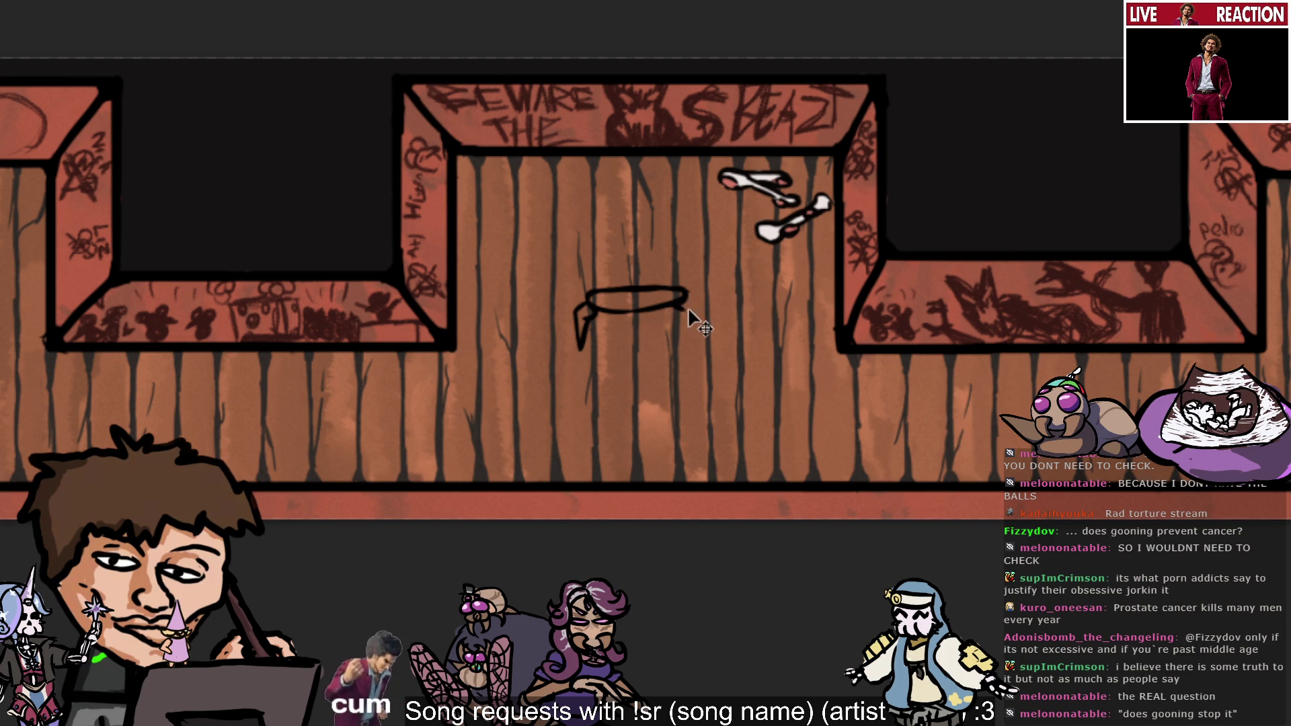
pyautogui.moveTo(686, 300)
pyautogui.mouseDown()
pyautogui.moveTo(702, 309)
pyautogui.moveTo(688, 304)
pyautogui.mouseUp()
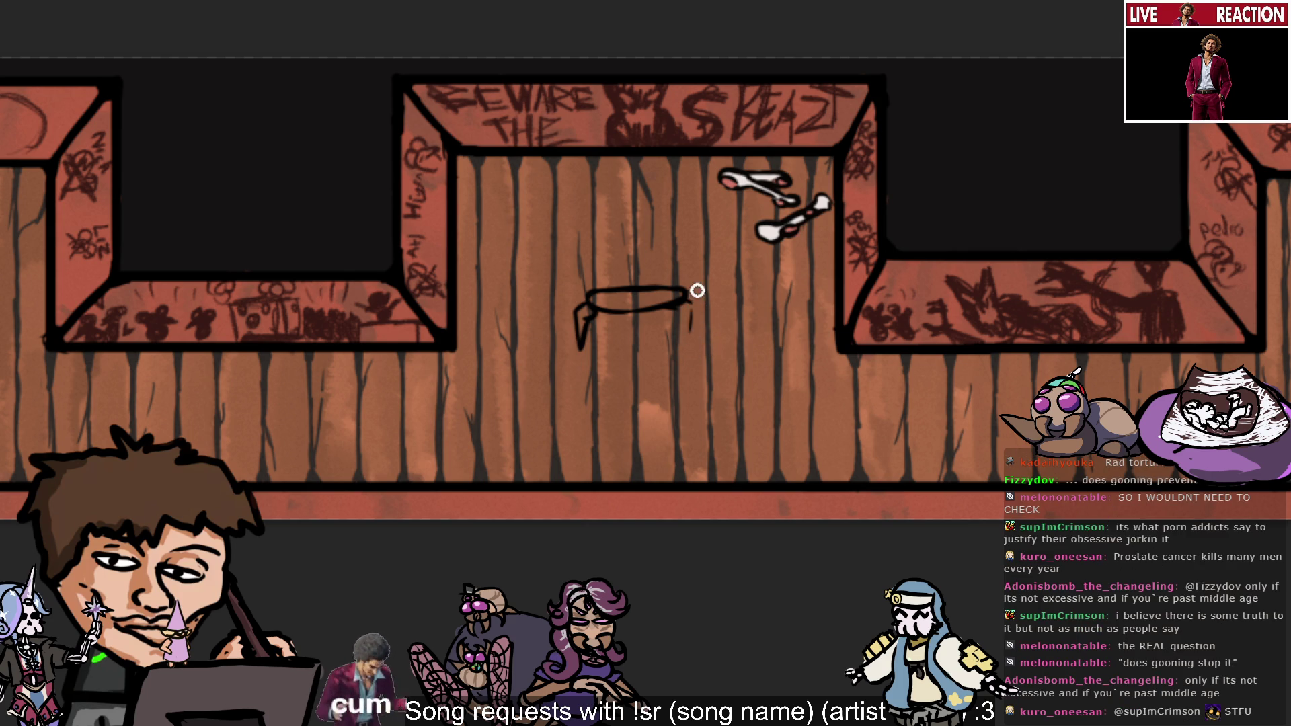
pyautogui.moveTo(688, 304); pyautogui.dragTo(682, 345)
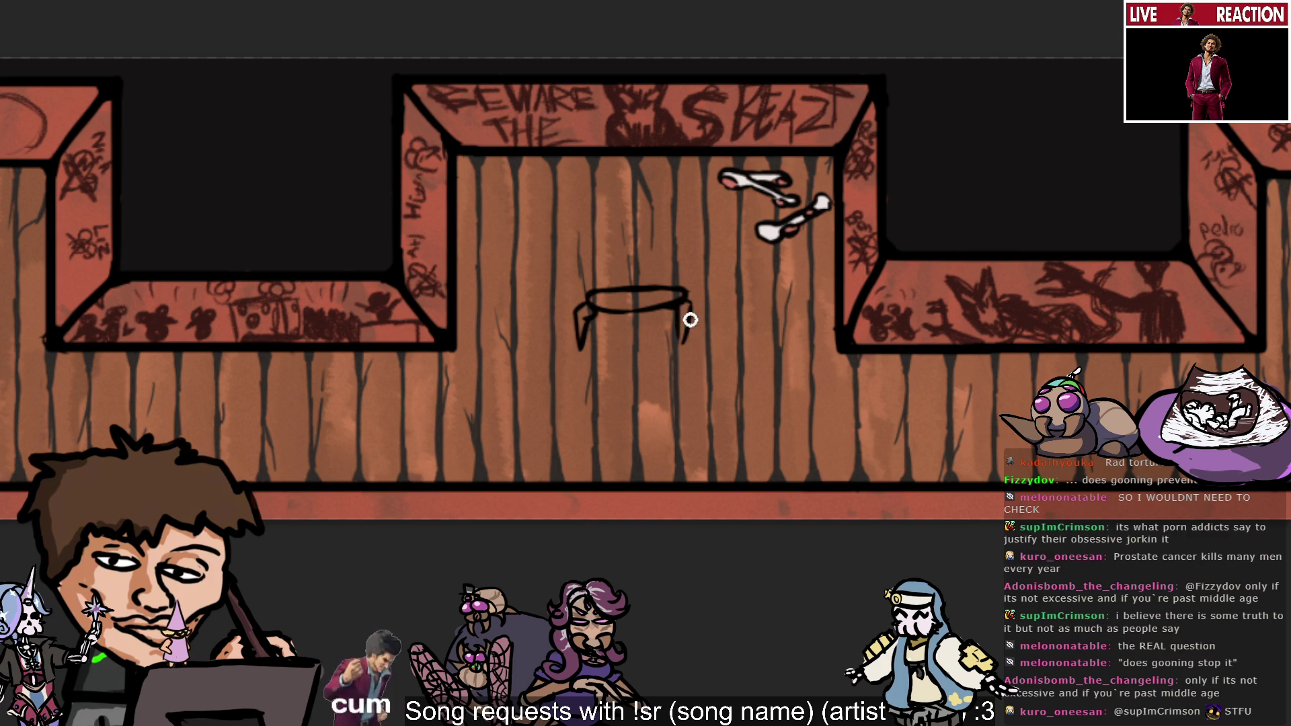
pyautogui.hotkey('ctrl', 'z')
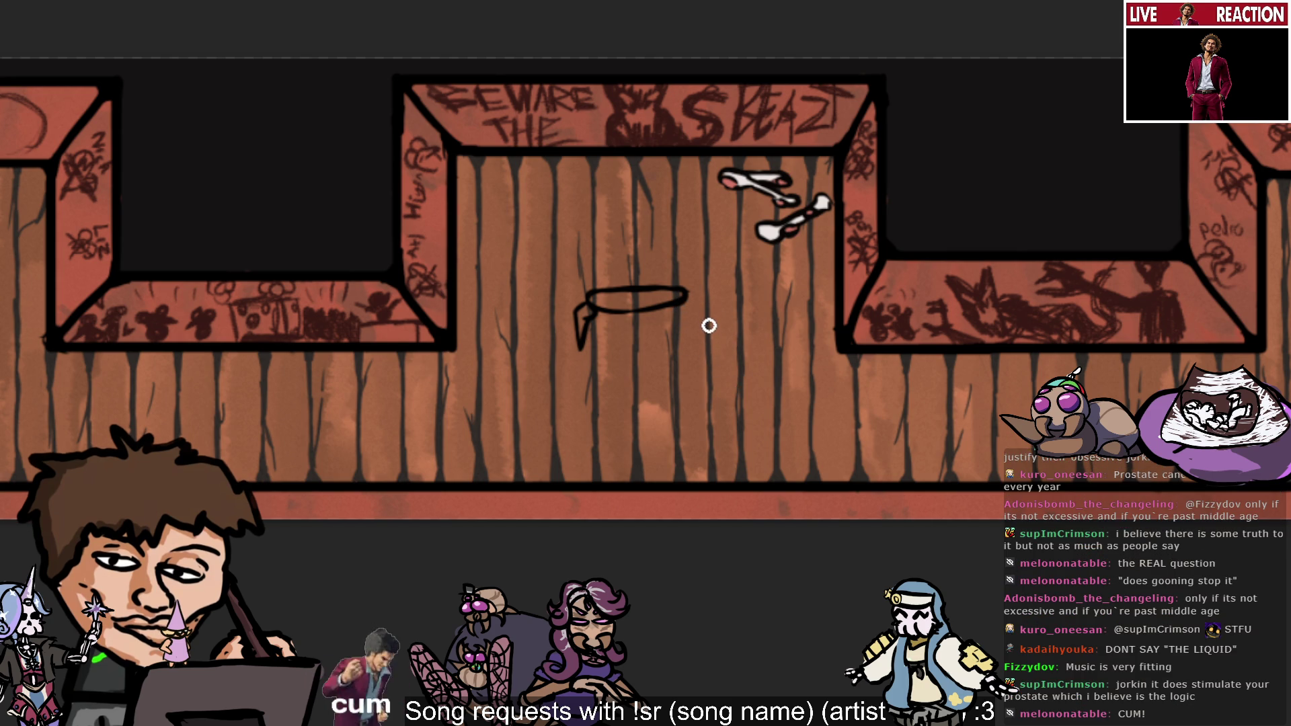
pyautogui.moveTo(687, 296); pyautogui.dragTo(715, 299)
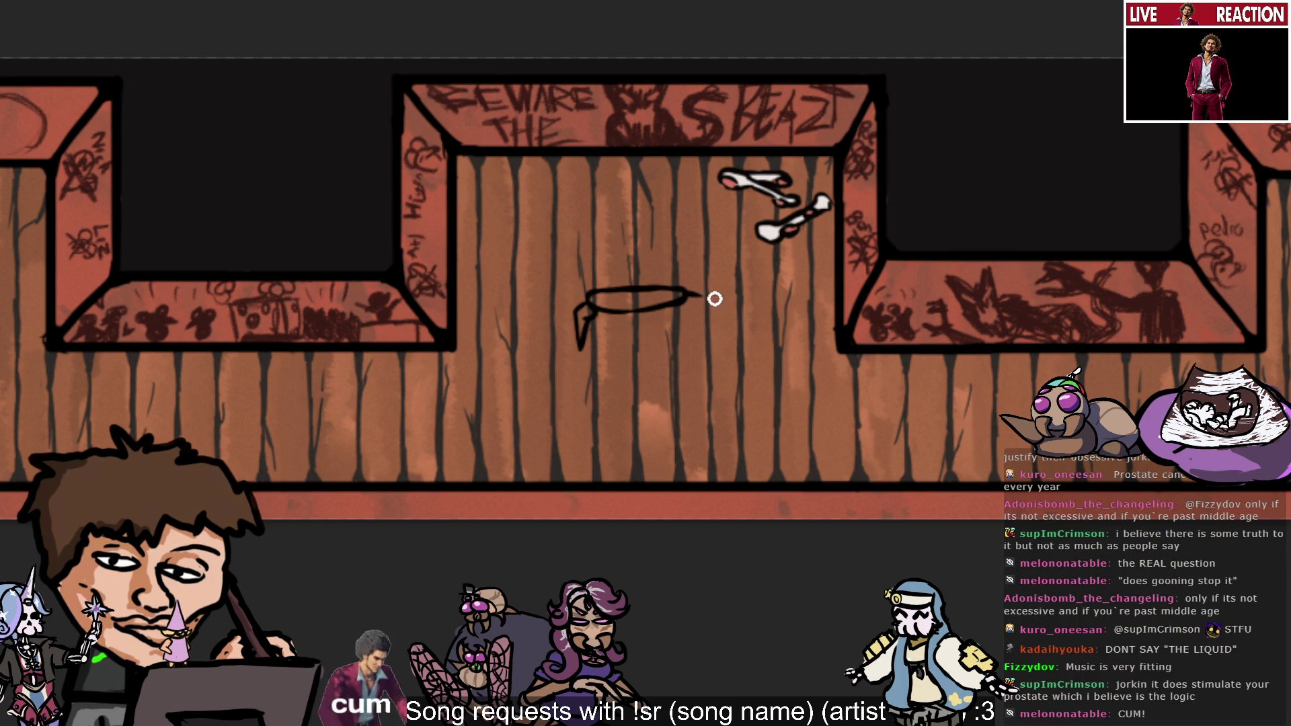
pyautogui.moveTo(687, 301); pyautogui.dragTo(703, 304)
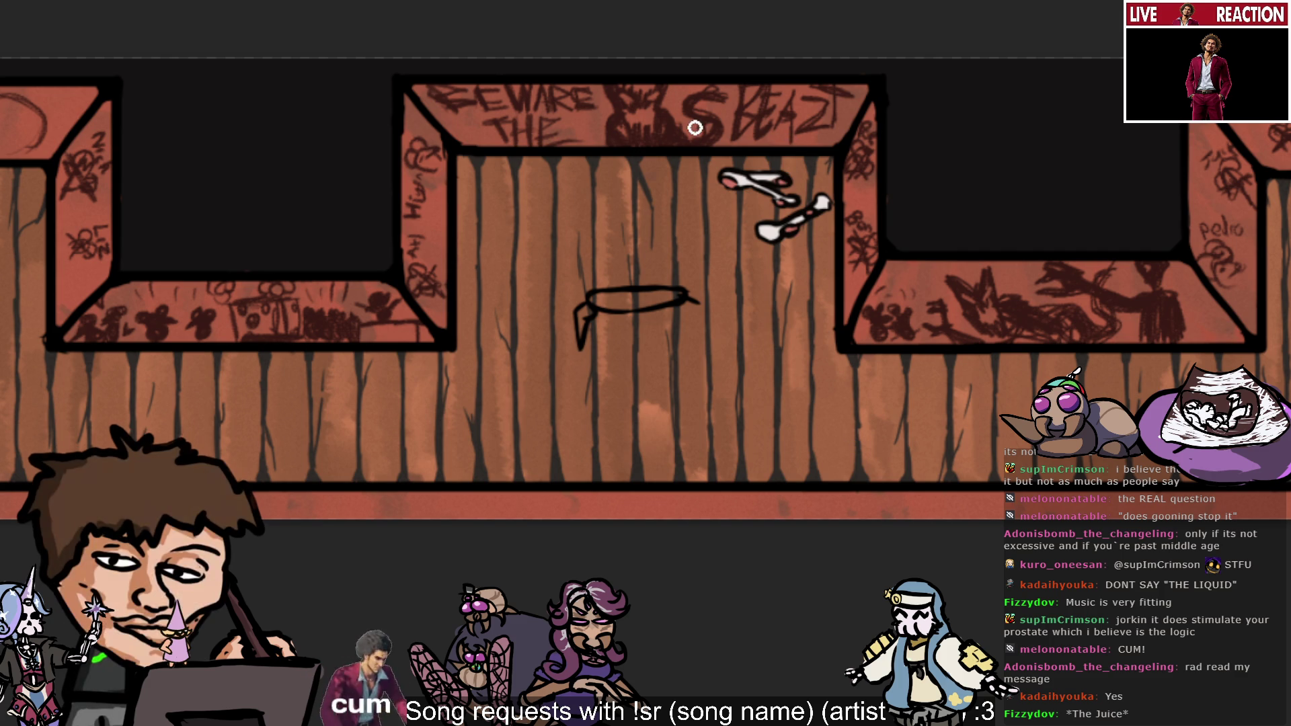
# Draw the table's right leg, redo it once, and add a small V point under the tabletop's centre.
pyautogui.moveTo(696, 304); pyautogui.dragTo(691, 344)
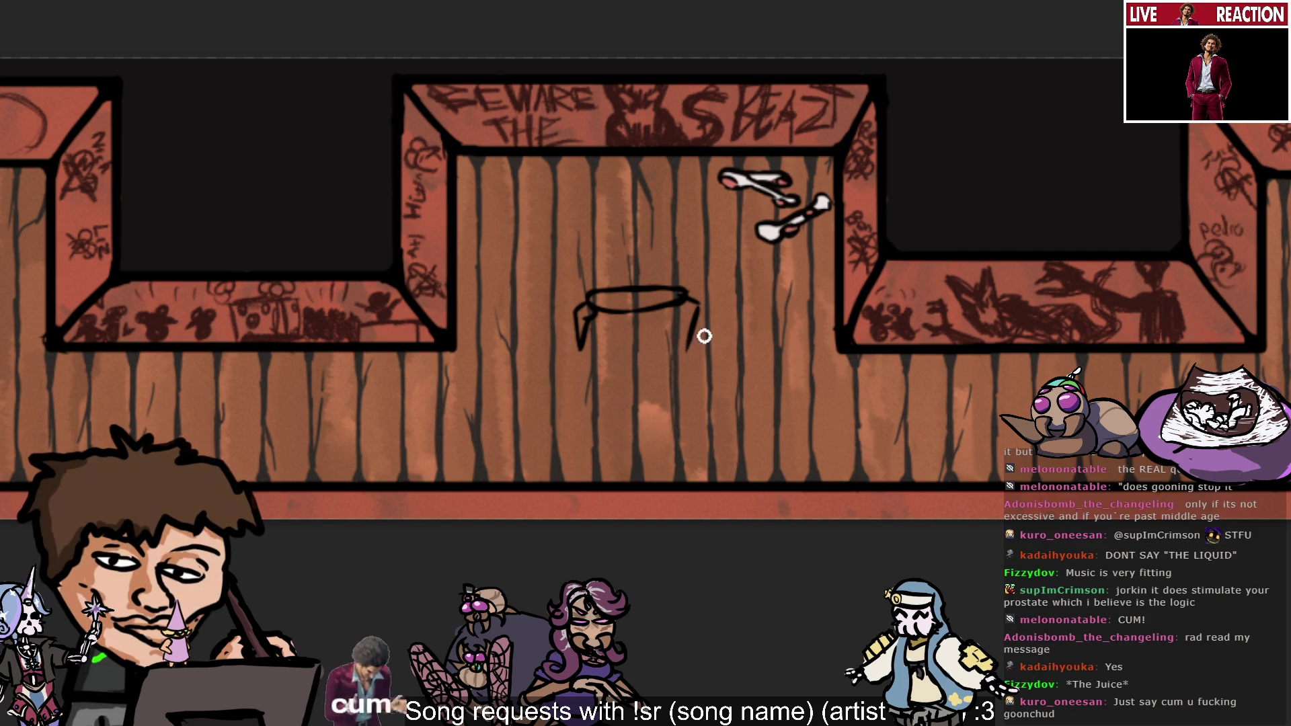
pyautogui.hotkey('ctrl', 'z')
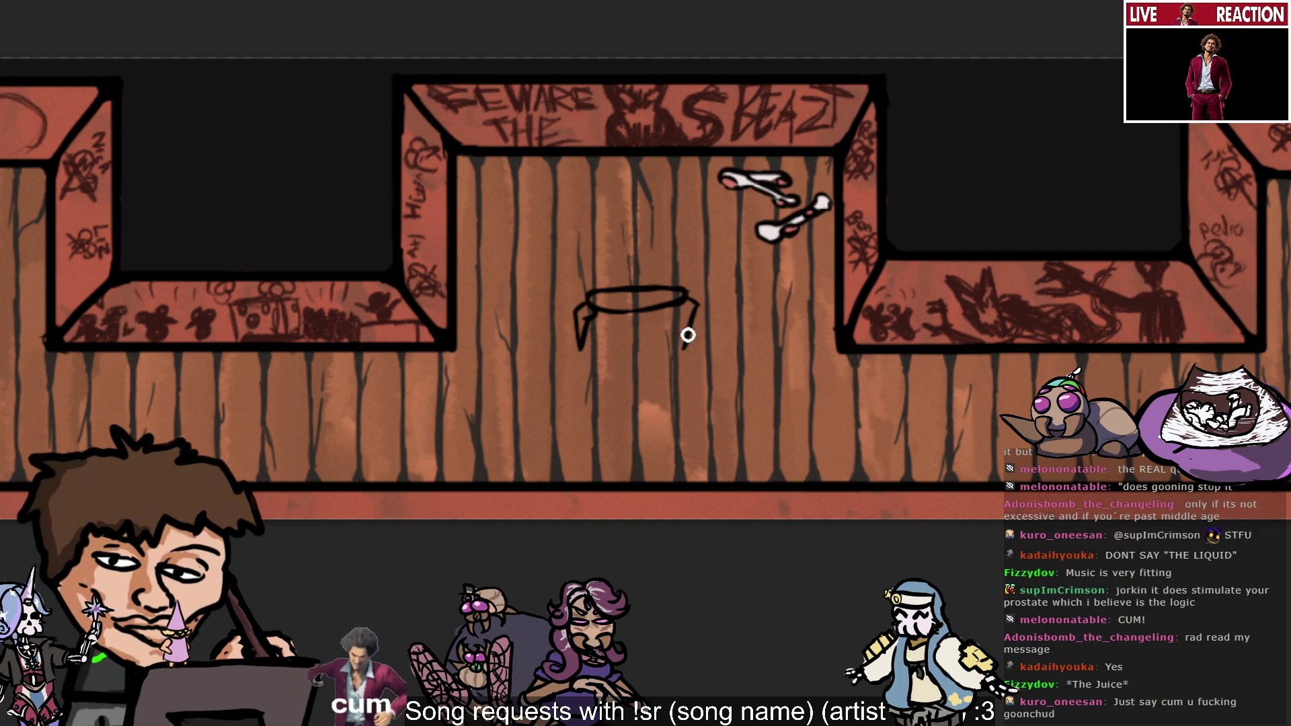
pyautogui.moveTo(694, 306)
pyautogui.mouseDown()
pyautogui.moveTo(696, 343)
pyautogui.moveTo(682, 312)
pyautogui.mouseUp()
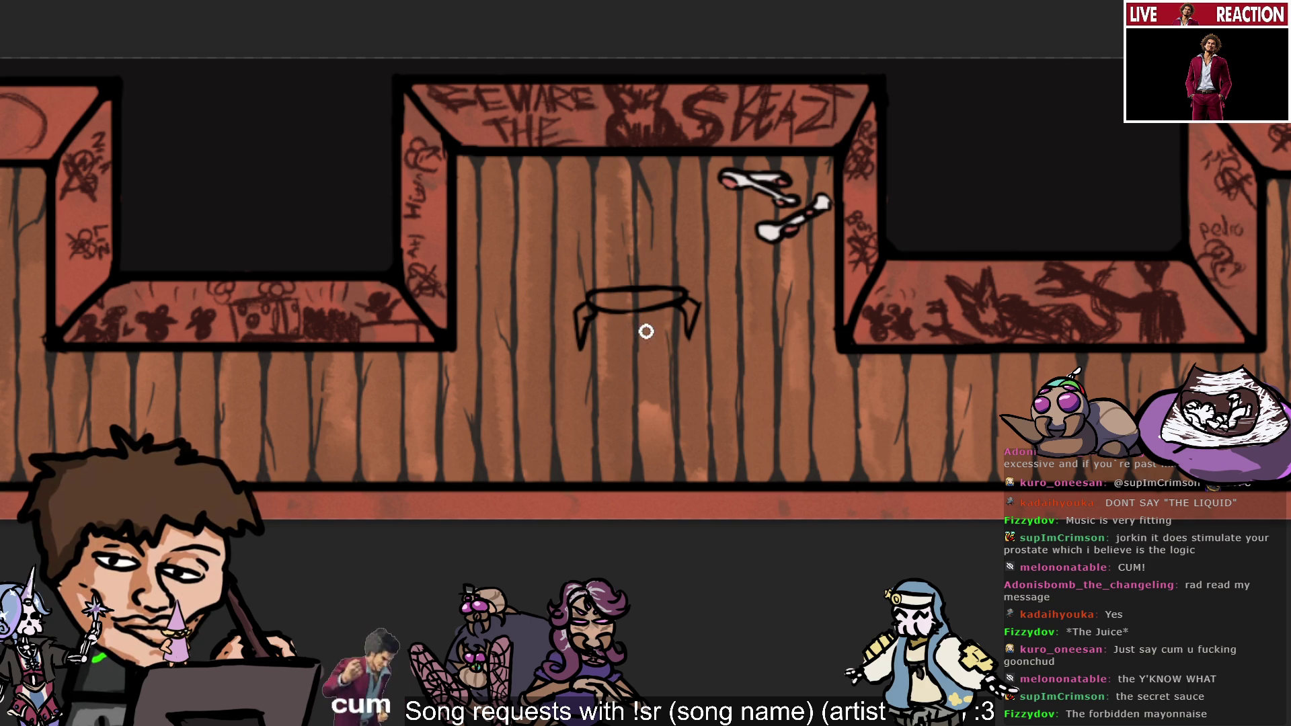
pyautogui.moveTo(634, 327); pyautogui.dragTo(639, 315)
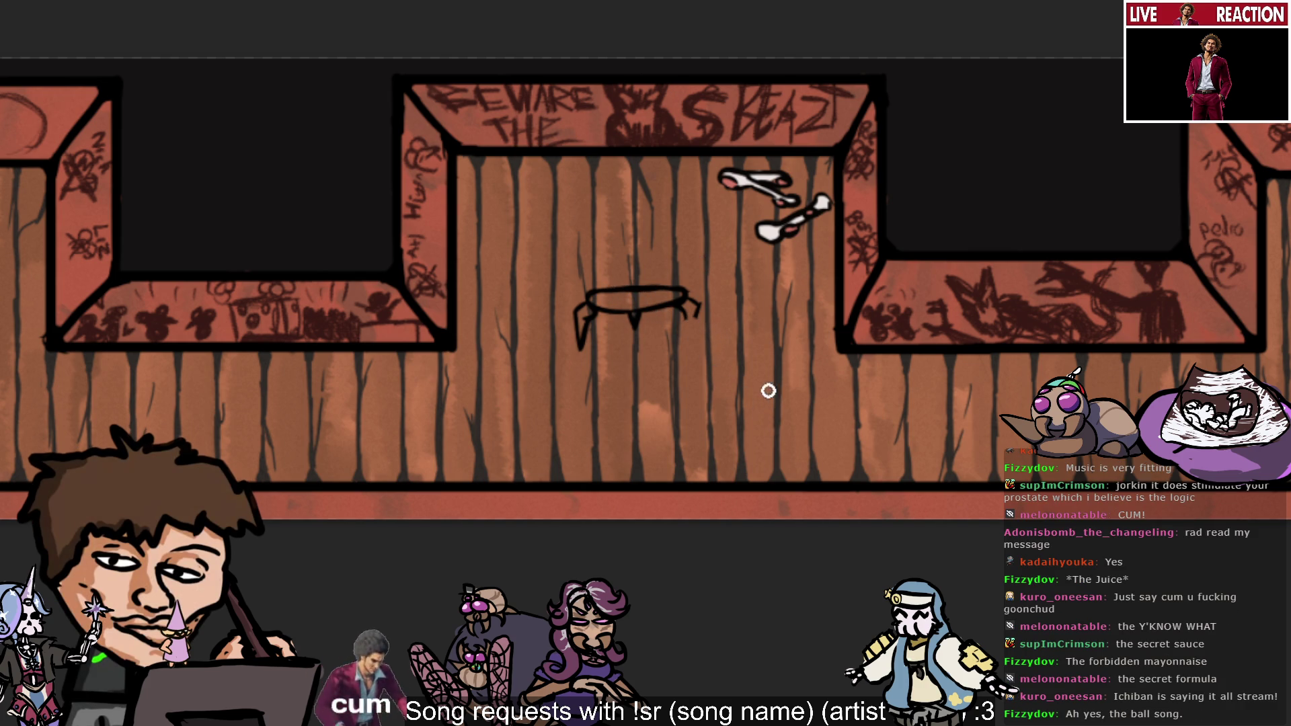
# Lengthen the right leg with two outline strokes and extend the left leg downward.
pyautogui.moveTo(685, 308); pyautogui.dragTo(693, 347)
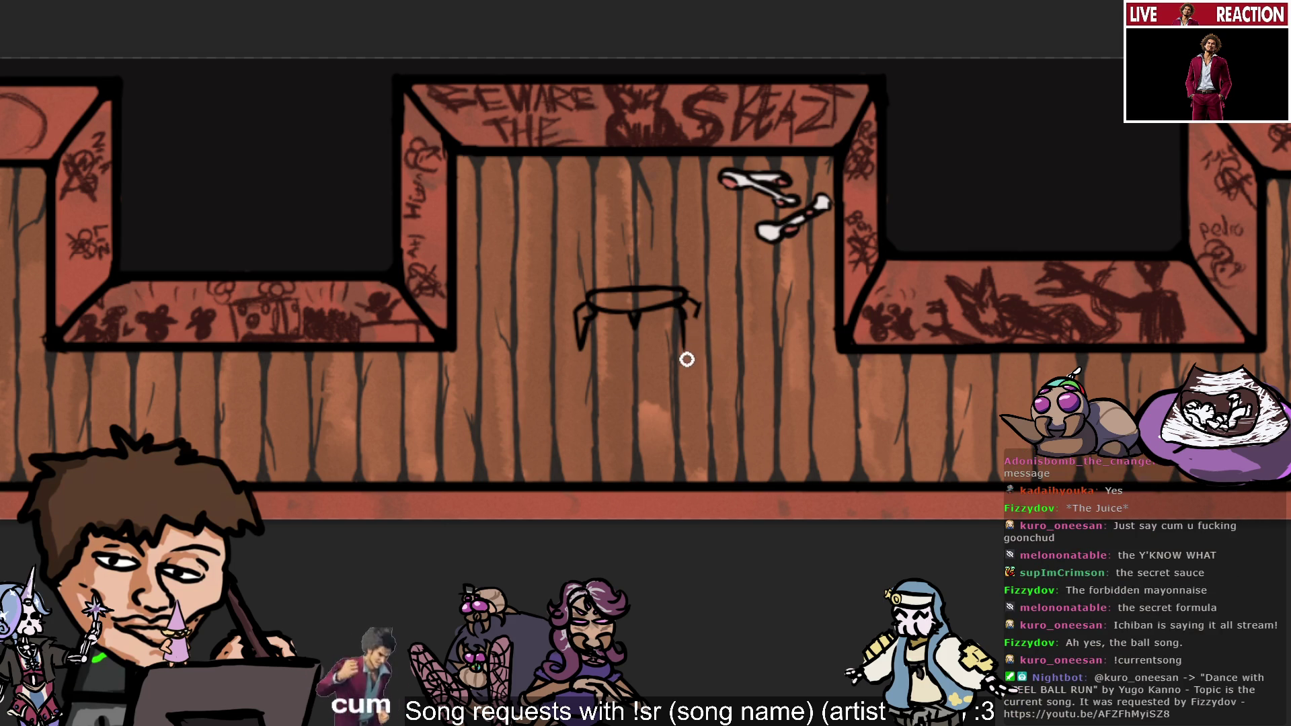
pyautogui.moveTo(696, 304); pyautogui.dragTo(691, 347)
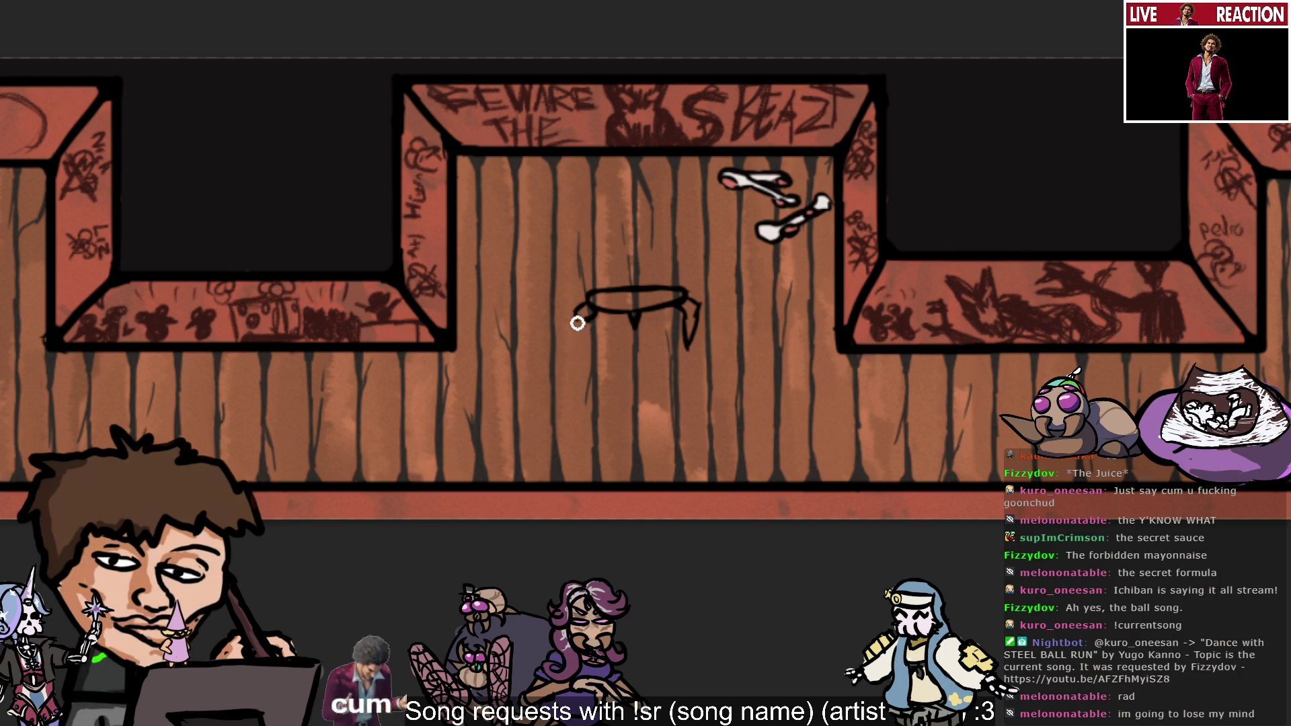
pyautogui.moveTo(577, 324); pyautogui.dragTo(583, 357)
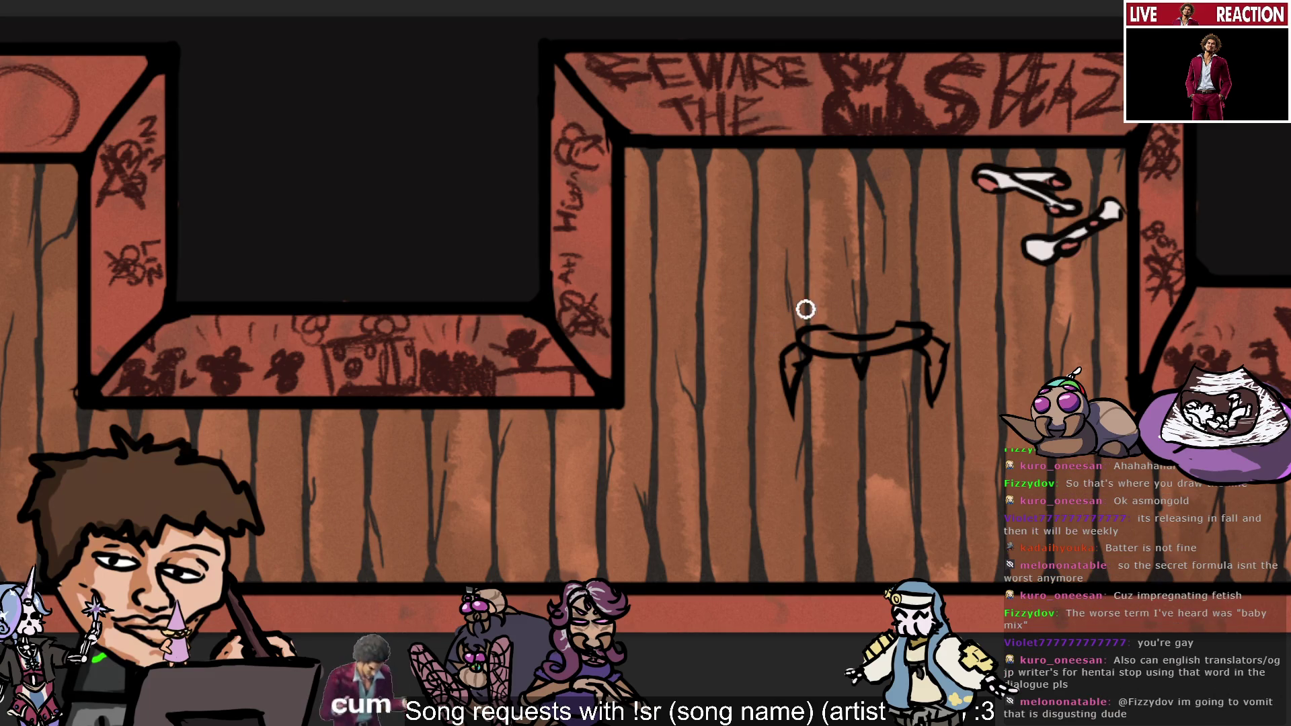
pyautogui.press('v')
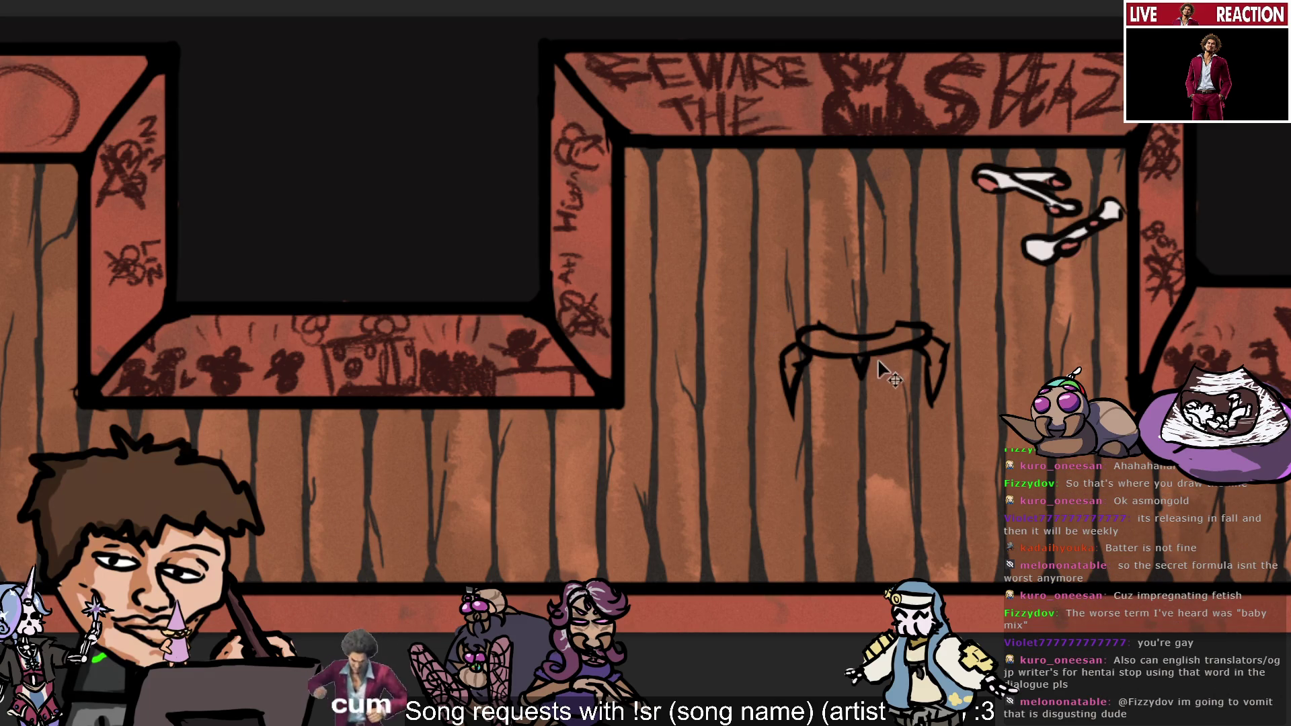
pyautogui.press('b')
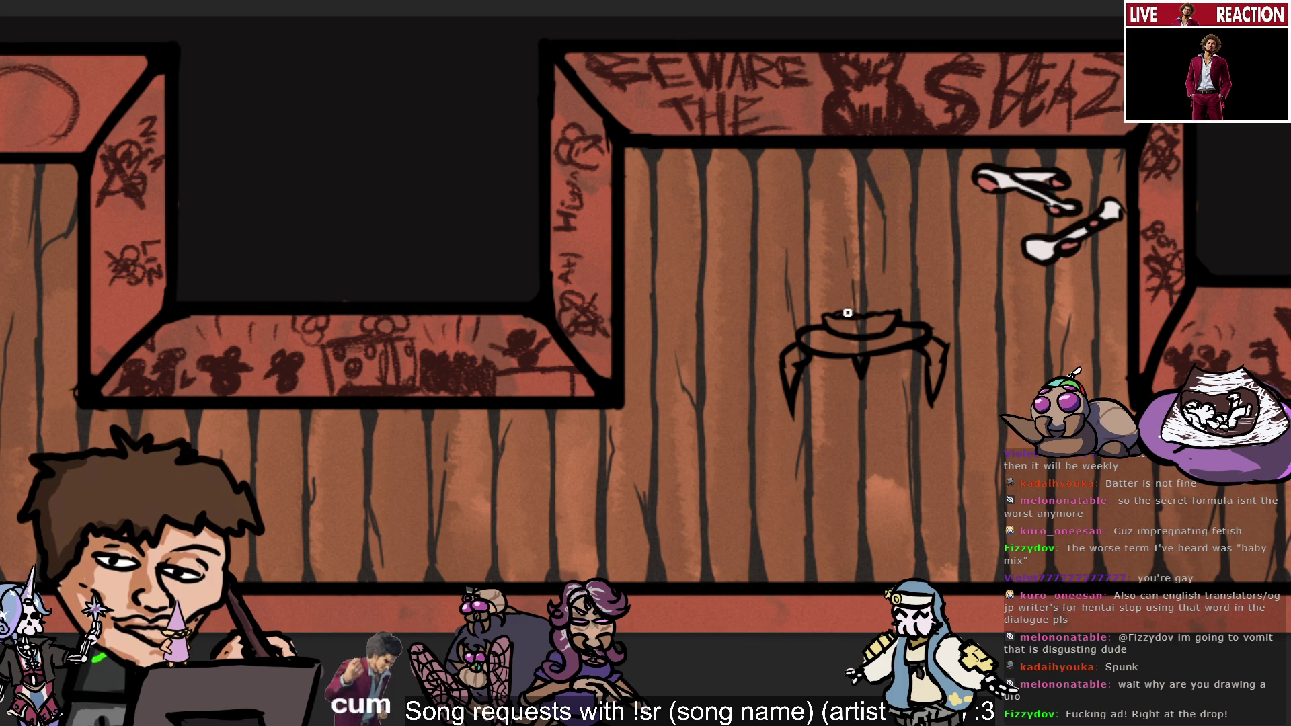
pyautogui.moveTo(834, 315); pyautogui.dragTo(905, 316)
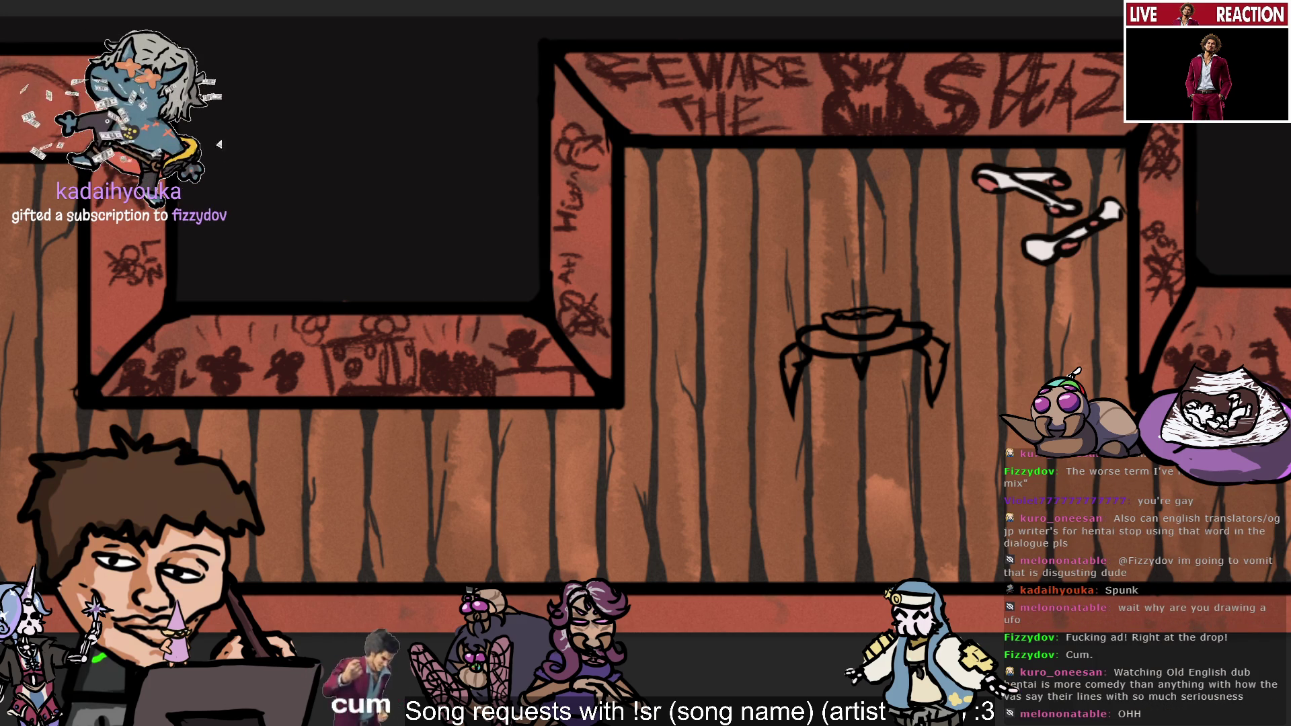
pyautogui.hotkey('ctrl', 'v')
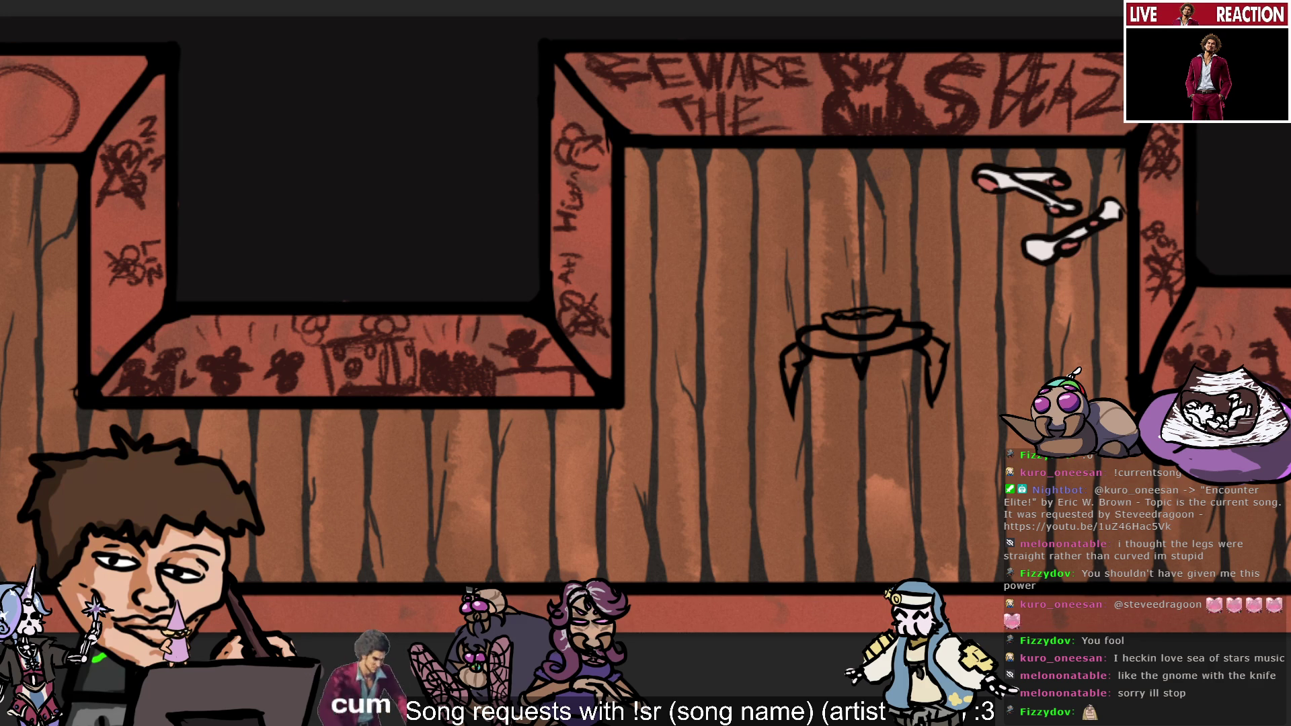
# Pan the canvas left to reveal more of the right-hand wall beside the table.
pyautogui.moveTo(907, 396); pyautogui.dragTo(804, 396)
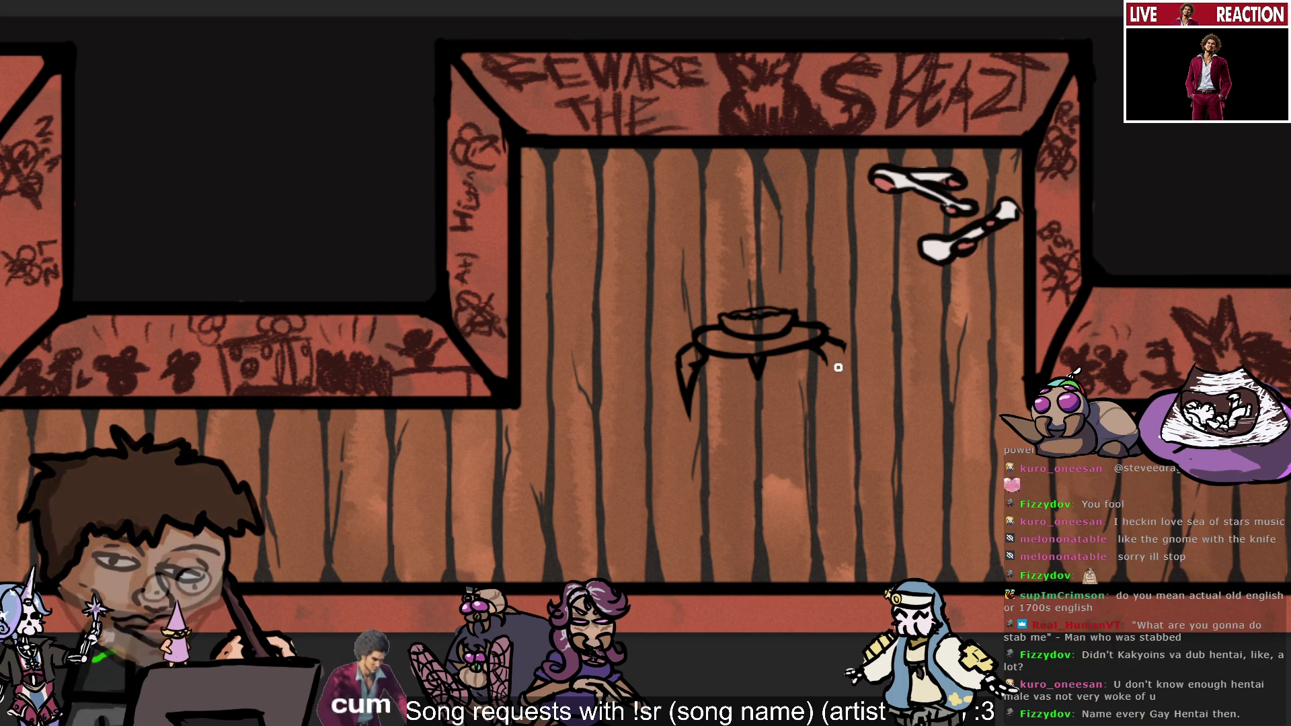
# Extend the table's right leg downward with the brush and erase the bottom of the left leg.
pyautogui.moveTo(845, 340); pyautogui.dragTo(837, 403)
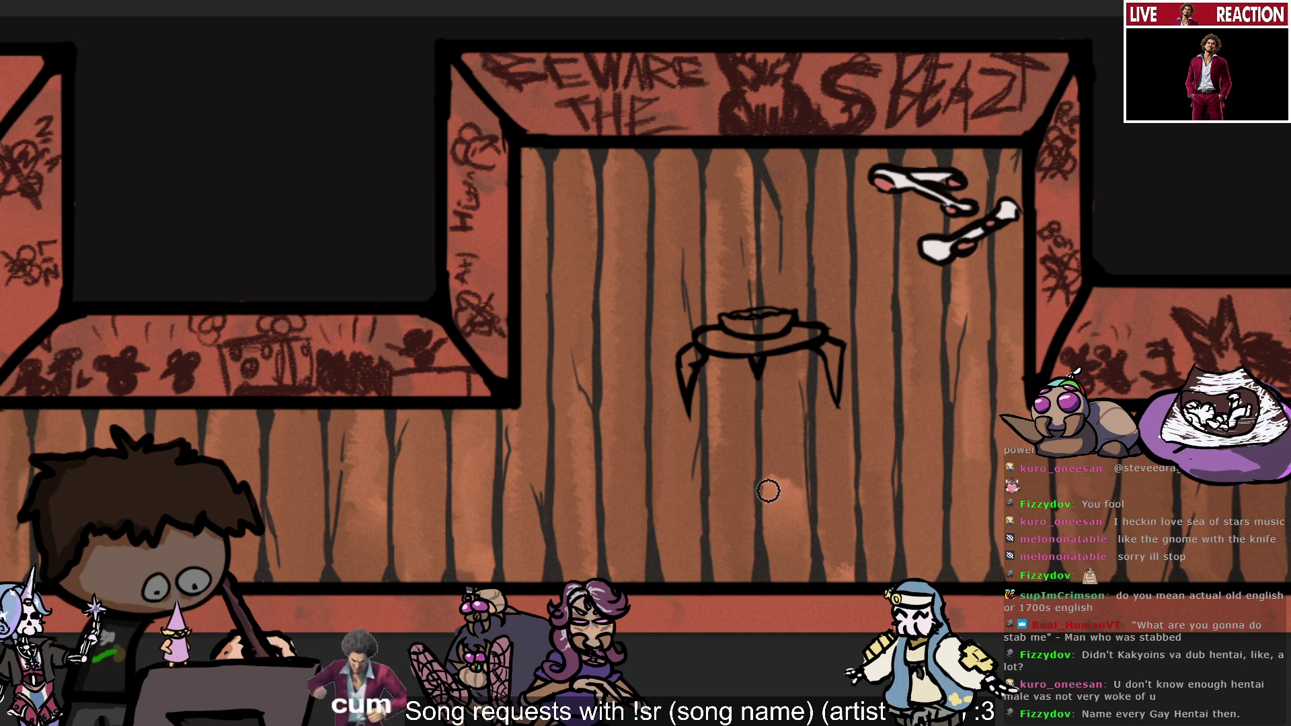
pyautogui.moveTo(689, 414)
pyautogui.mouseDown()
pyautogui.moveTo(702, 401)
pyautogui.moveTo(686, 375)
pyautogui.mouseUp()
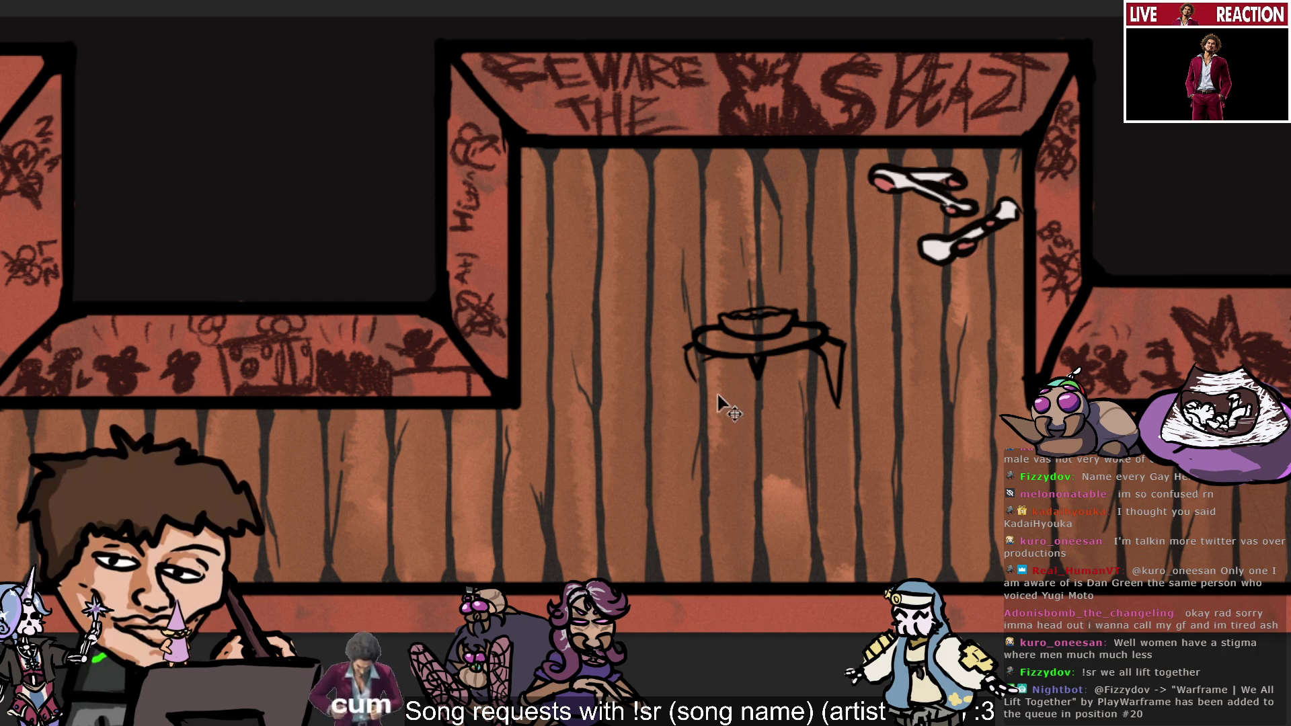
# Extend the table's left leg downward, then scribble blue inside the bowl on the tabletop.
pyautogui.moveTo(685, 346); pyautogui.dragTo(692, 409)
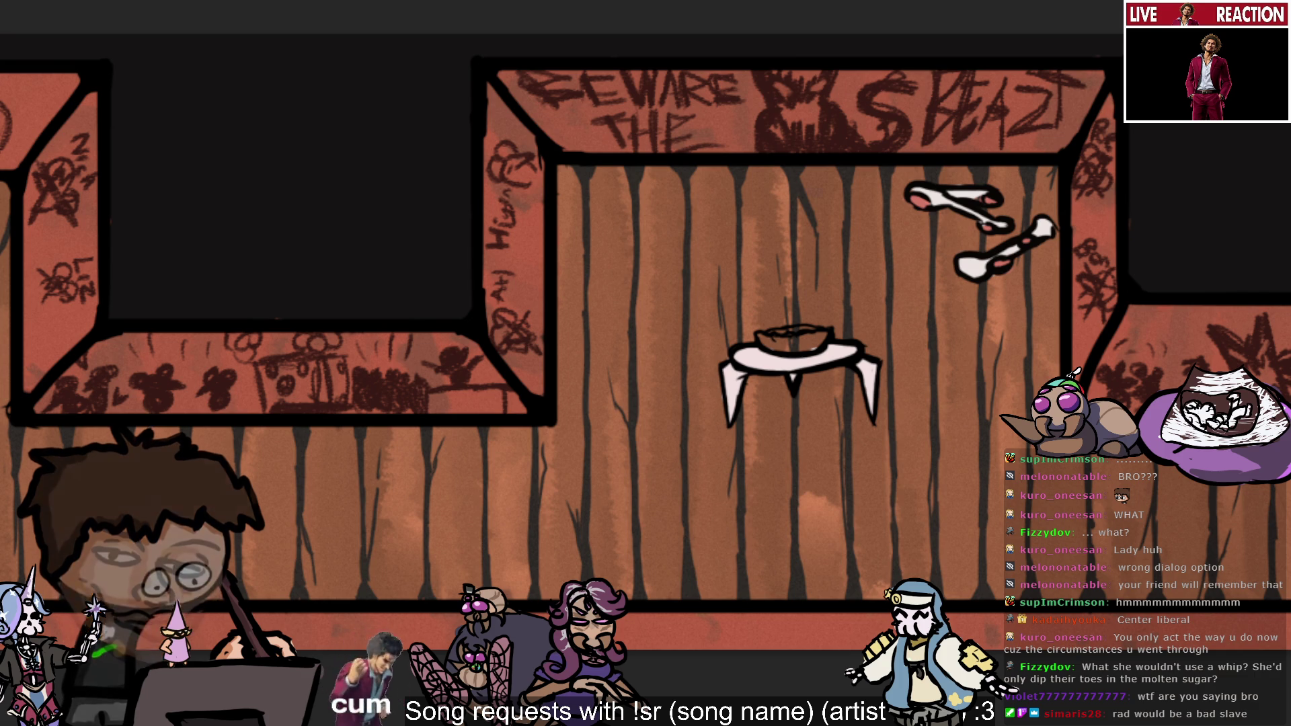
pyautogui.moveTo(781, 347); pyautogui.dragTo(813, 340)
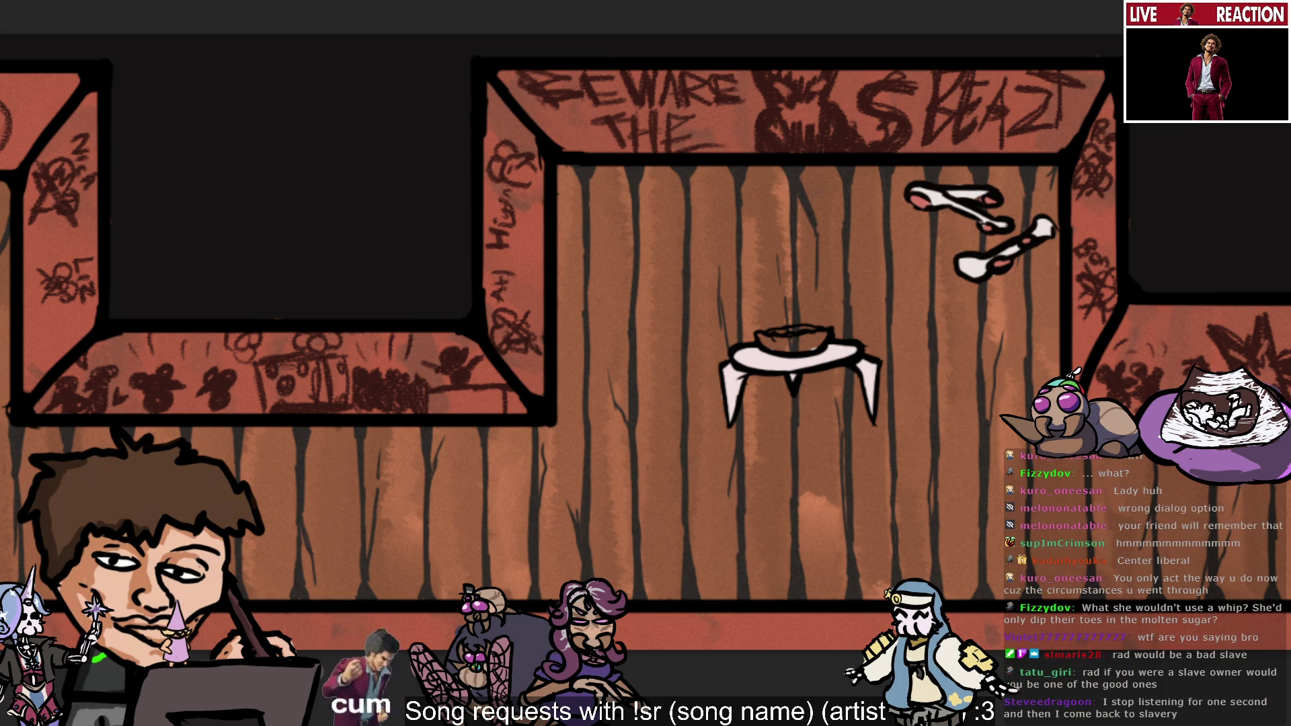
pyautogui.moveTo(770, 329)
pyautogui.mouseDown()
pyautogui.moveTo(777, 345)
pyautogui.moveTo(809, 344)
pyautogui.moveTo(788, 352)
pyautogui.moveTo(821, 336)
pyautogui.mouseUp()
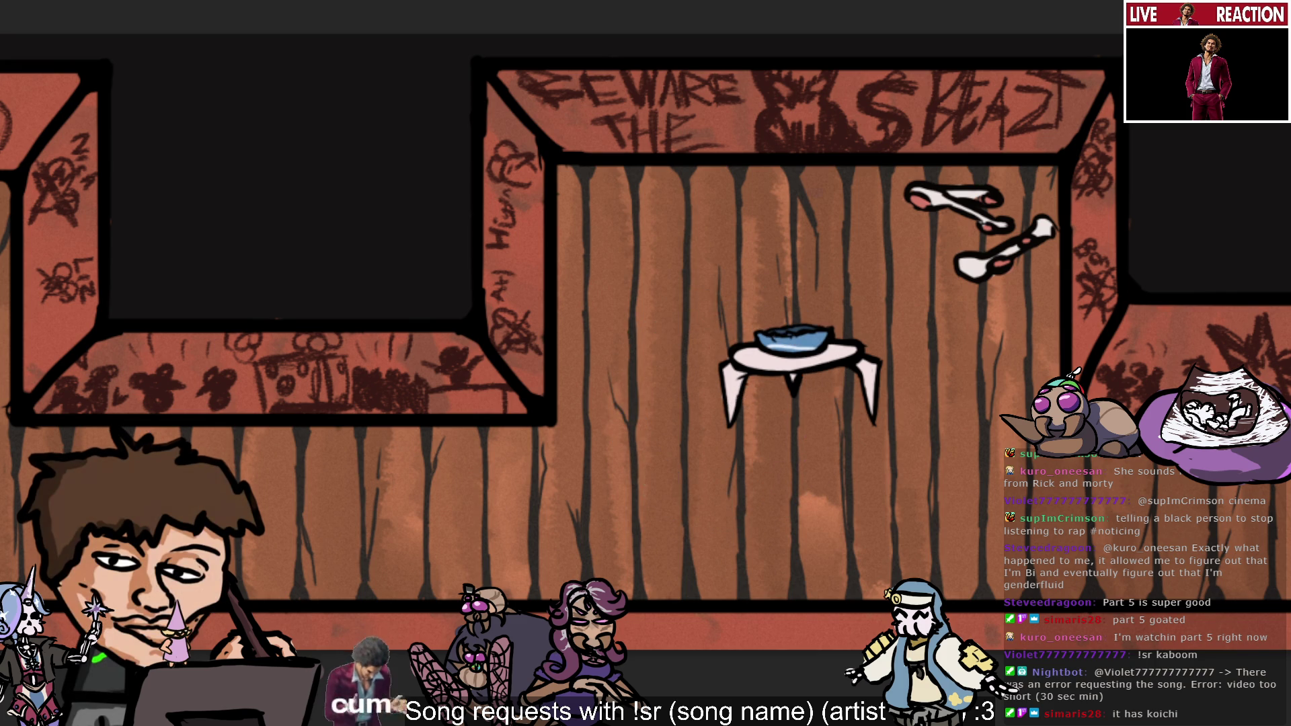
# Click on the canvas twice, beside and below the table with the blue bowl.
pyautogui.click(726, 417)
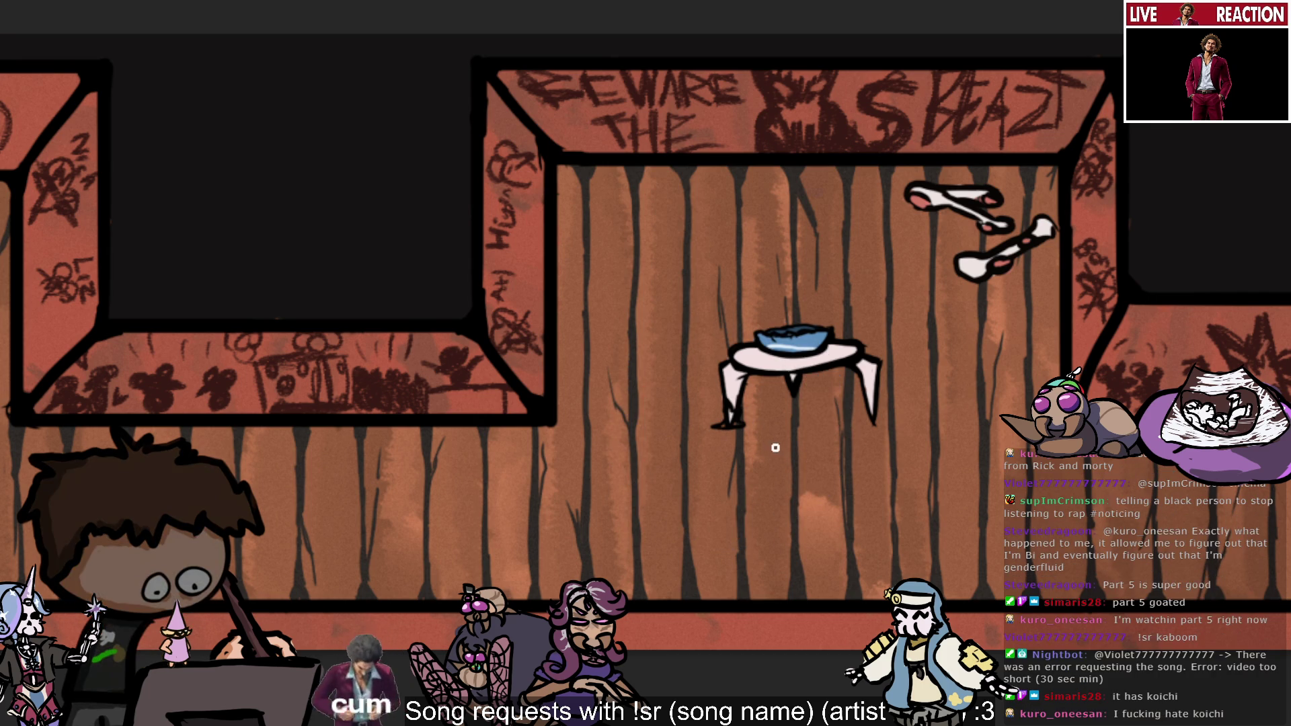
pyautogui.click(795, 471)
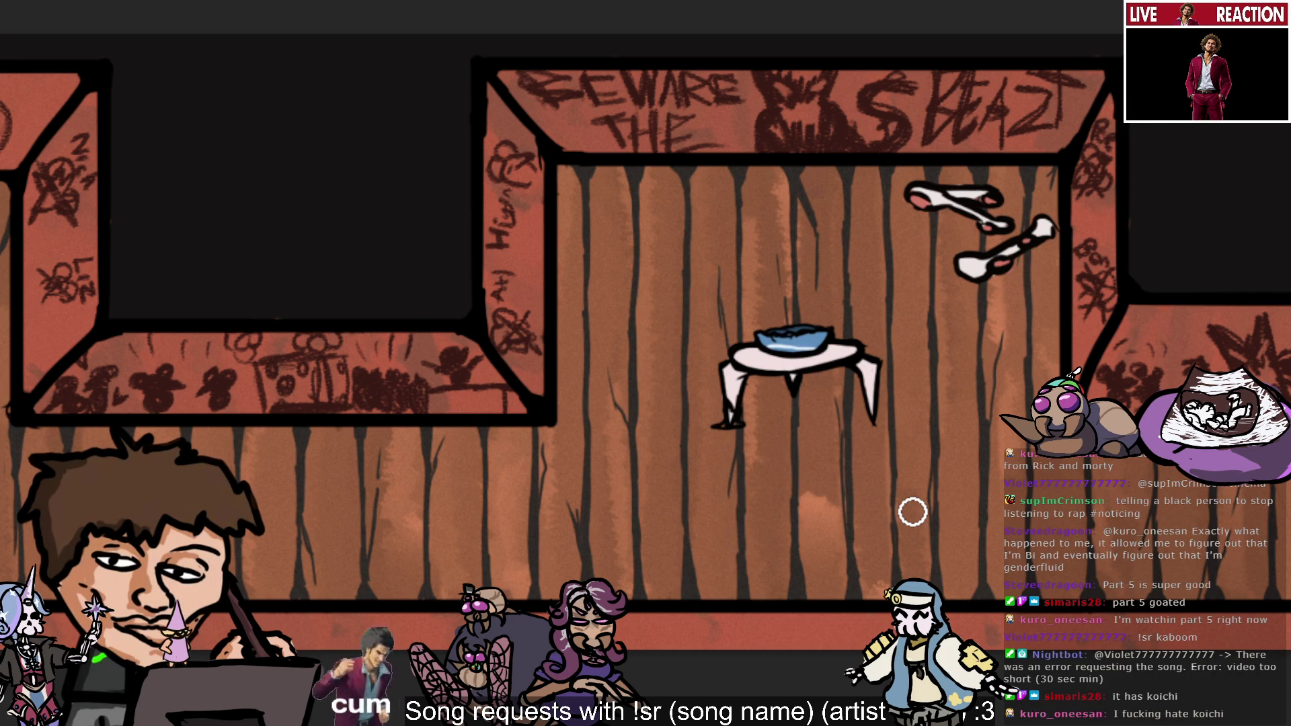
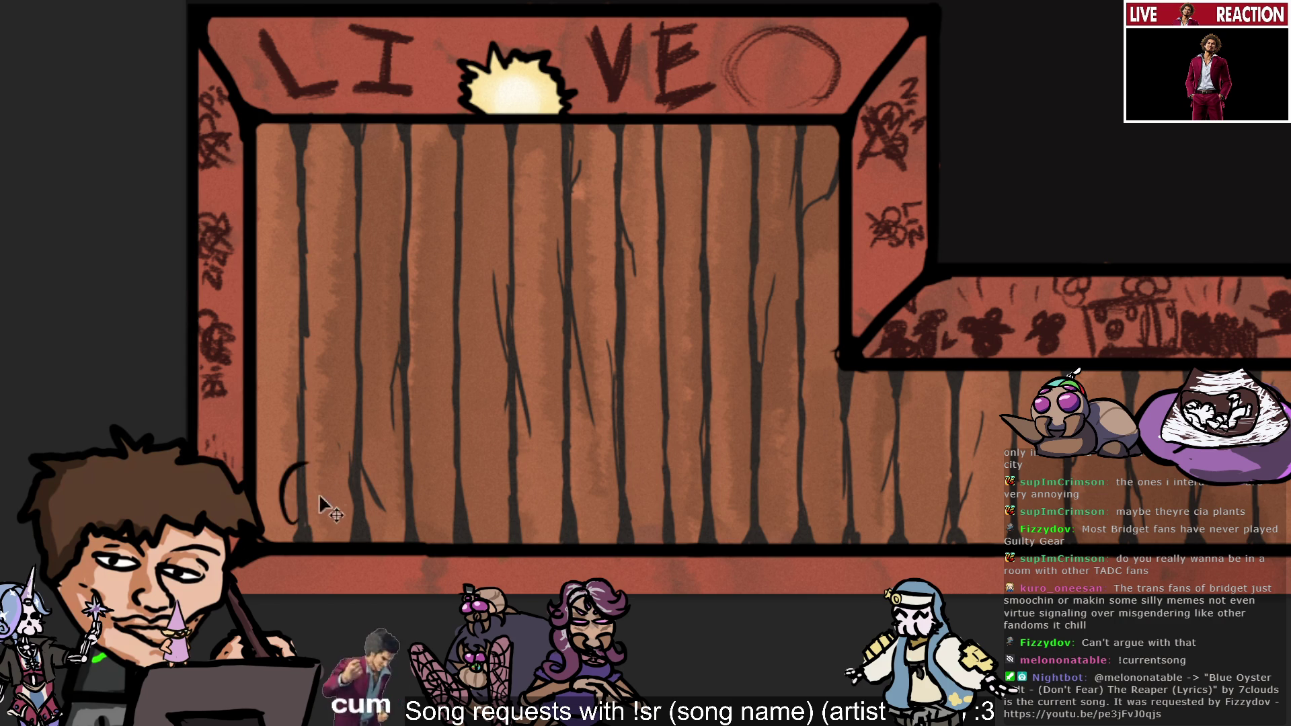
# Sketch the top arc of the oval loop at the wall's lower left, redrawing its right side several times.
pyautogui.moveTo(296, 460); pyautogui.dragTo(273, 515)
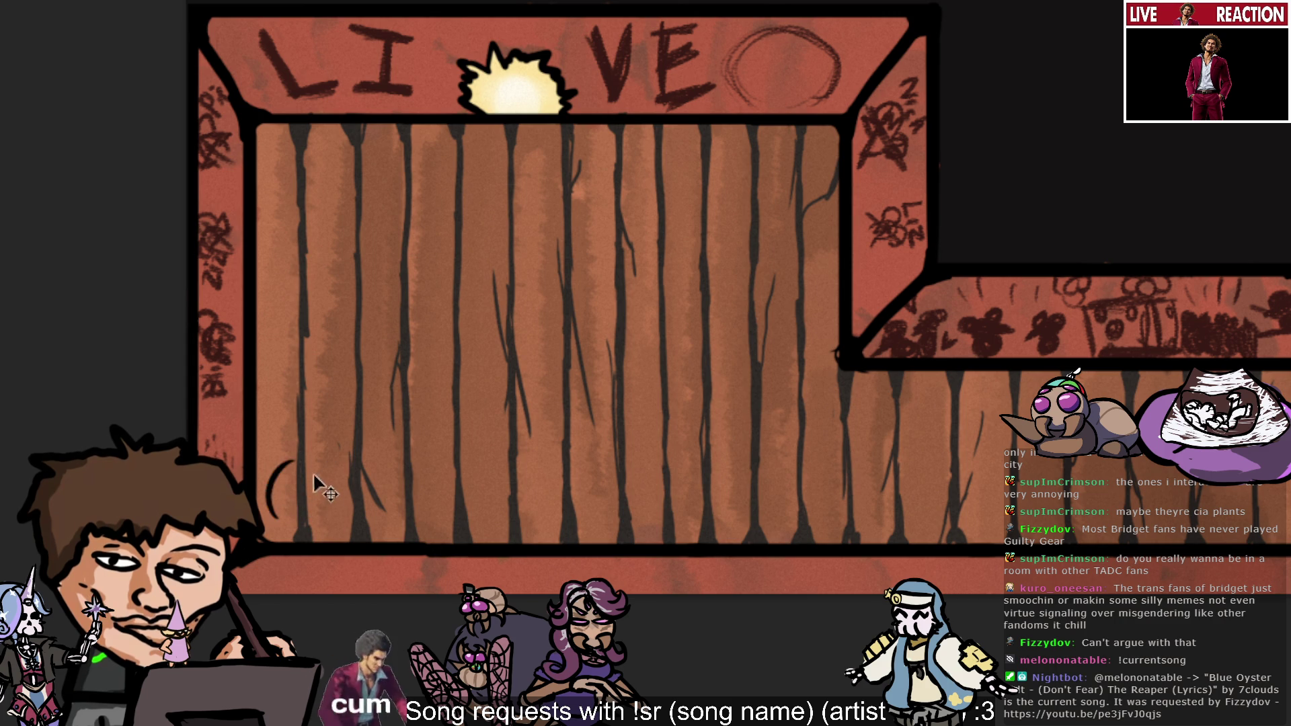
pyautogui.hotkey('ctrl', 'z')
pyautogui.moveTo(313, 461)
pyautogui.mouseDown()
pyautogui.moveTo(283, 518)
pyautogui.moveTo(320, 454)
pyautogui.moveTo(361, 489)
pyautogui.mouseUp()
pyautogui.hotkey('ctrl', 'z')
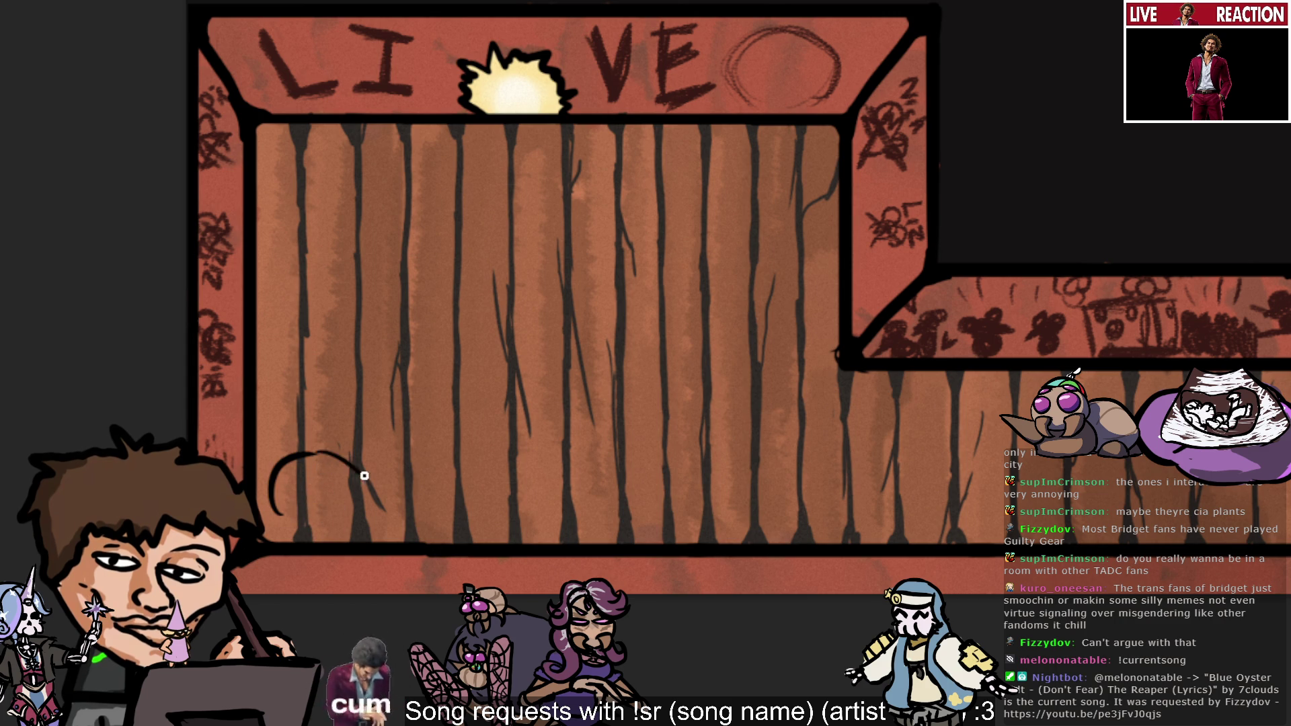
pyautogui.hotkey('ctrl', 'z')
pyautogui.moveTo(297, 455)
pyautogui.mouseDown()
pyautogui.moveTo(355, 478)
pyautogui.moveTo(351, 506)
pyautogui.mouseUp()
pyautogui.hotkey('ctrl', 'z')
pyautogui.hotkey('ctrl', 'z')
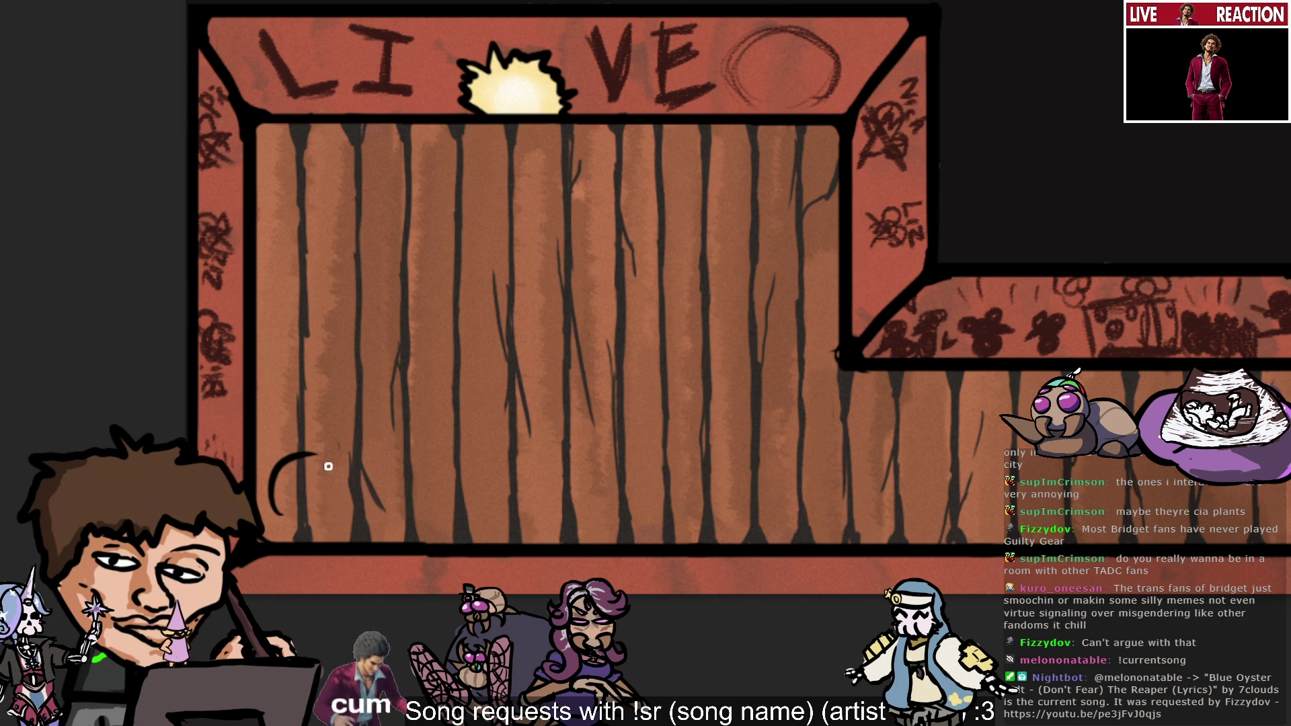
pyautogui.moveTo(309, 454); pyautogui.dragTo(384, 503)
pyautogui.hotkey('ctrl', 'z')
pyautogui.moveTo(308, 455); pyautogui.dragTo(360, 495)
pyautogui.hotkey('ctrl', 'z')
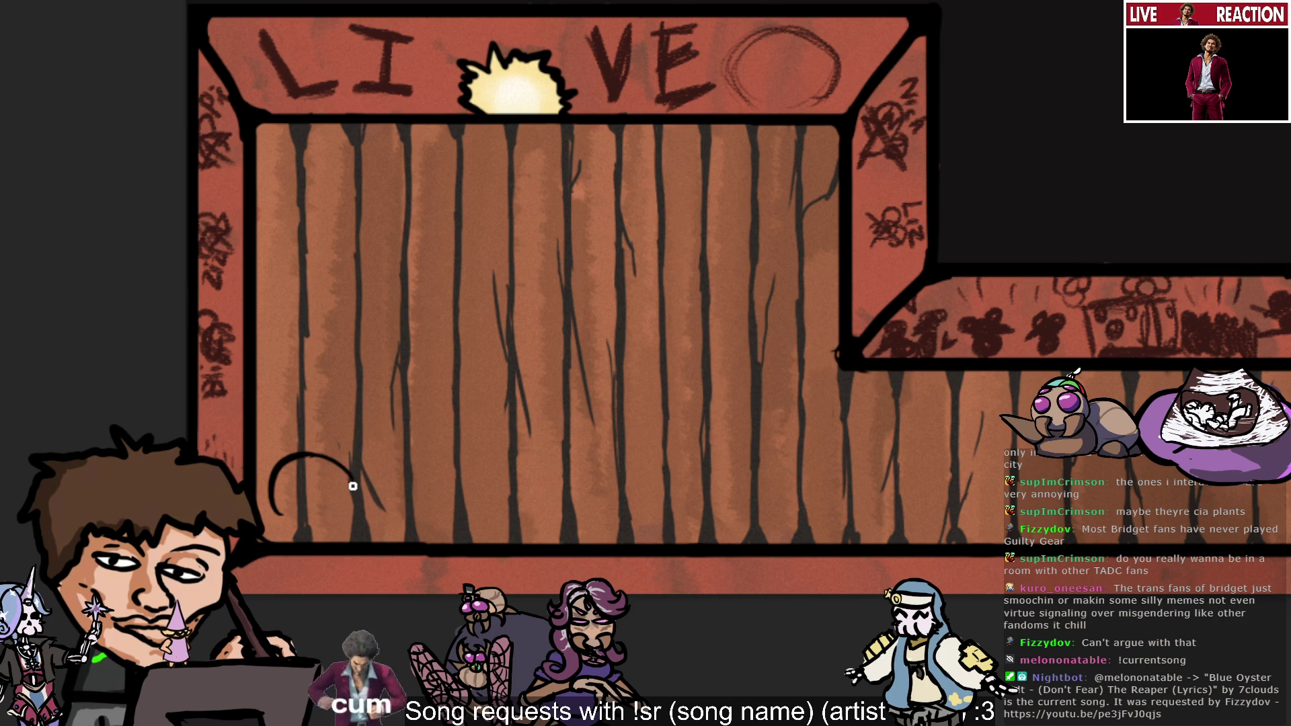
pyautogui.moveTo(309, 455); pyautogui.dragTo(338, 513)
pyautogui.hotkey('ctrl', 'z')
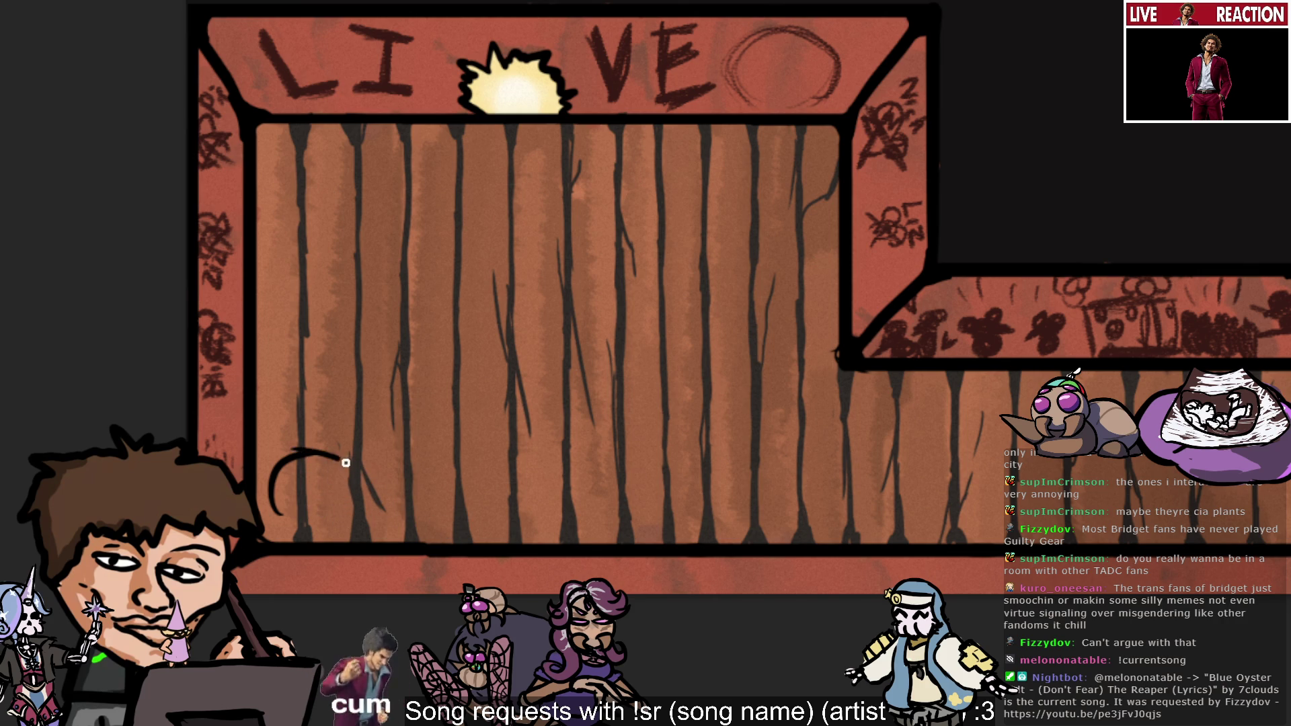
# Carry the arc down and around to close the oval loop, removing the ragged end.
pyautogui.moveTo(309, 454); pyautogui.dragTo(355, 479)
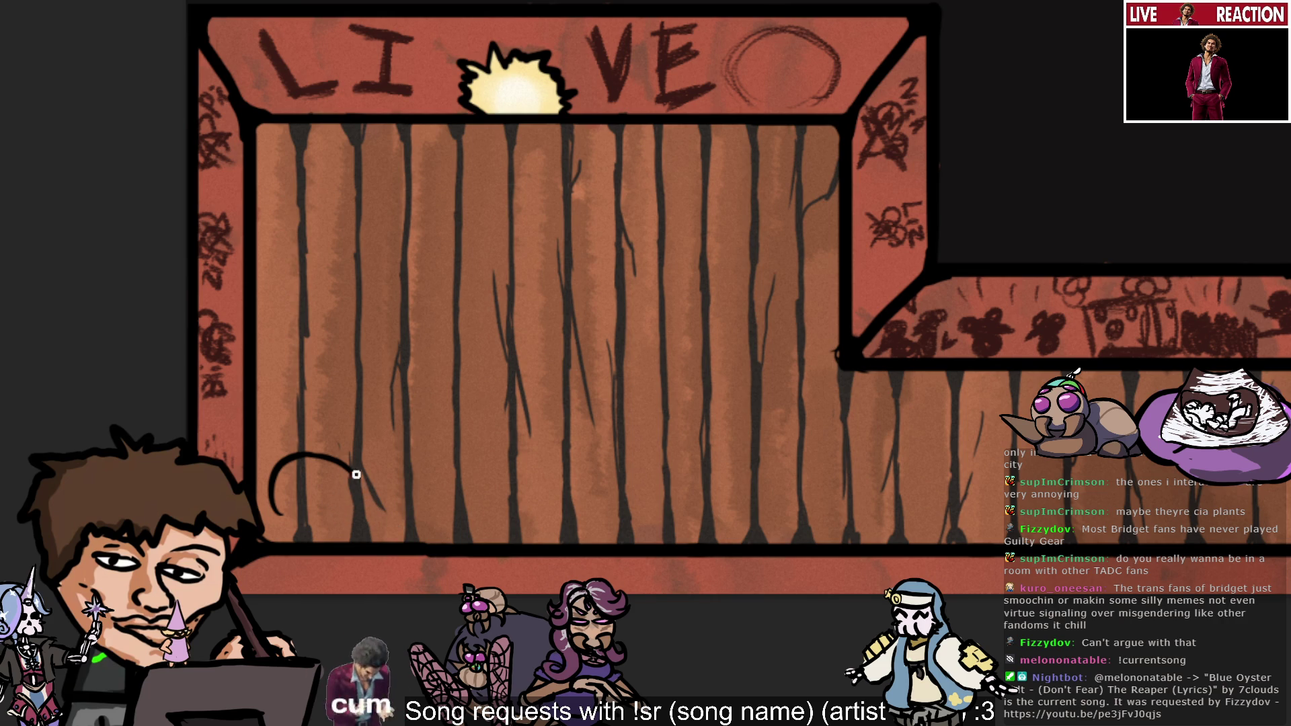
pyautogui.moveTo(355, 478); pyautogui.dragTo(339, 531)
pyautogui.hotkey('ctrl', 'z')
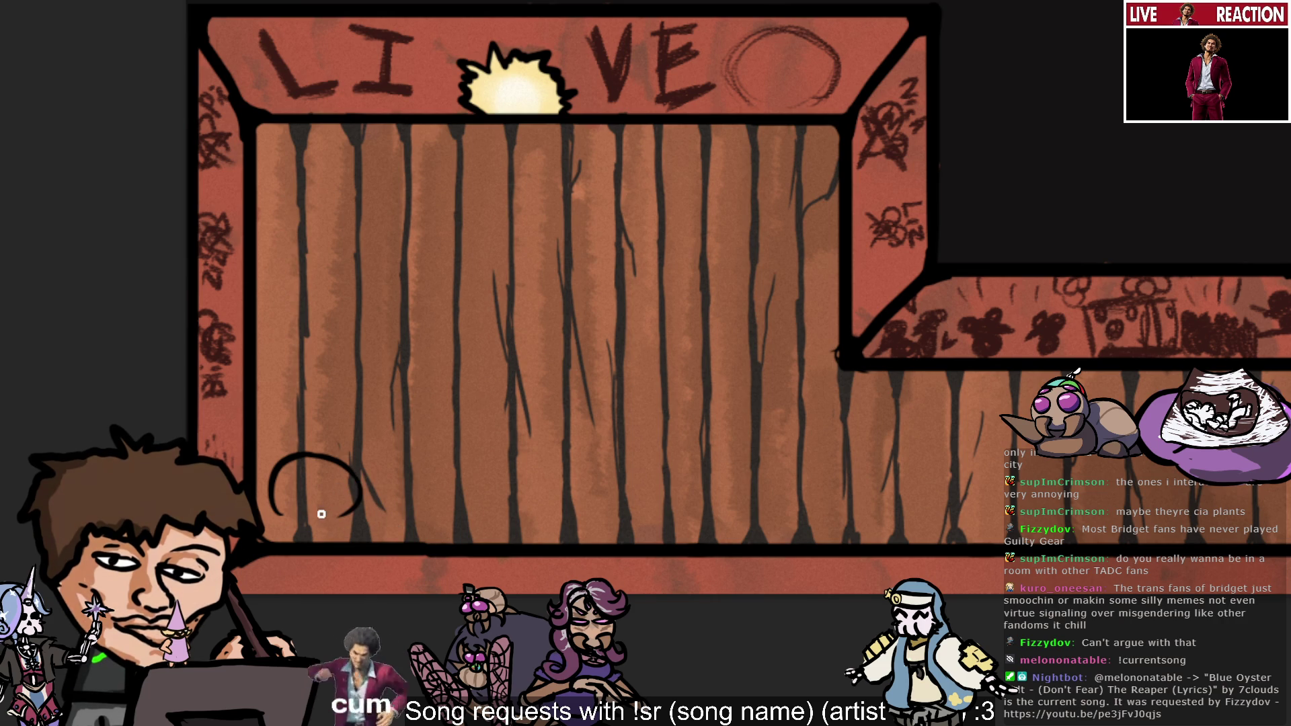
pyautogui.moveTo(354, 479)
pyautogui.mouseDown()
pyautogui.moveTo(288, 519)
pyautogui.moveTo(264, 507)
pyautogui.mouseUp()
pyautogui.hotkey('ctrl', 'z')
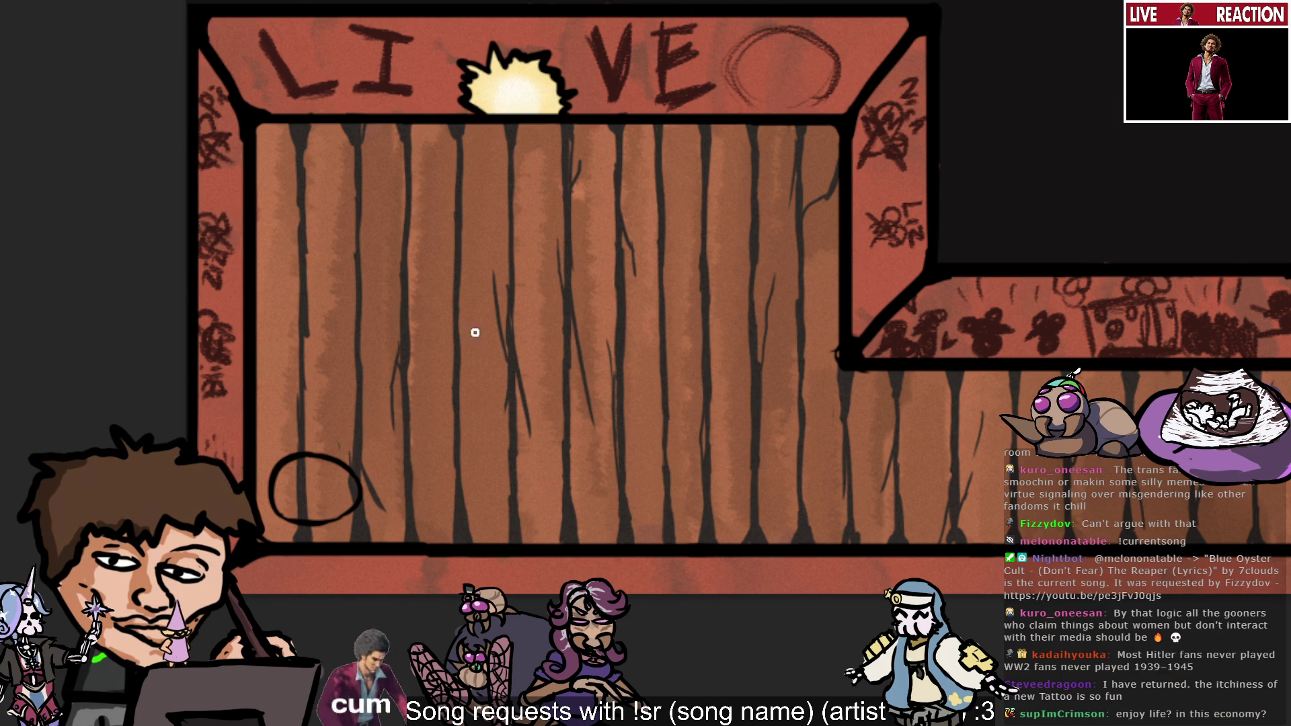
# Try short hatch strokes and a hook above the circle, undoing them down to one short stem.
pyautogui.moveTo(331, 433); pyautogui.dragTo(324, 450)
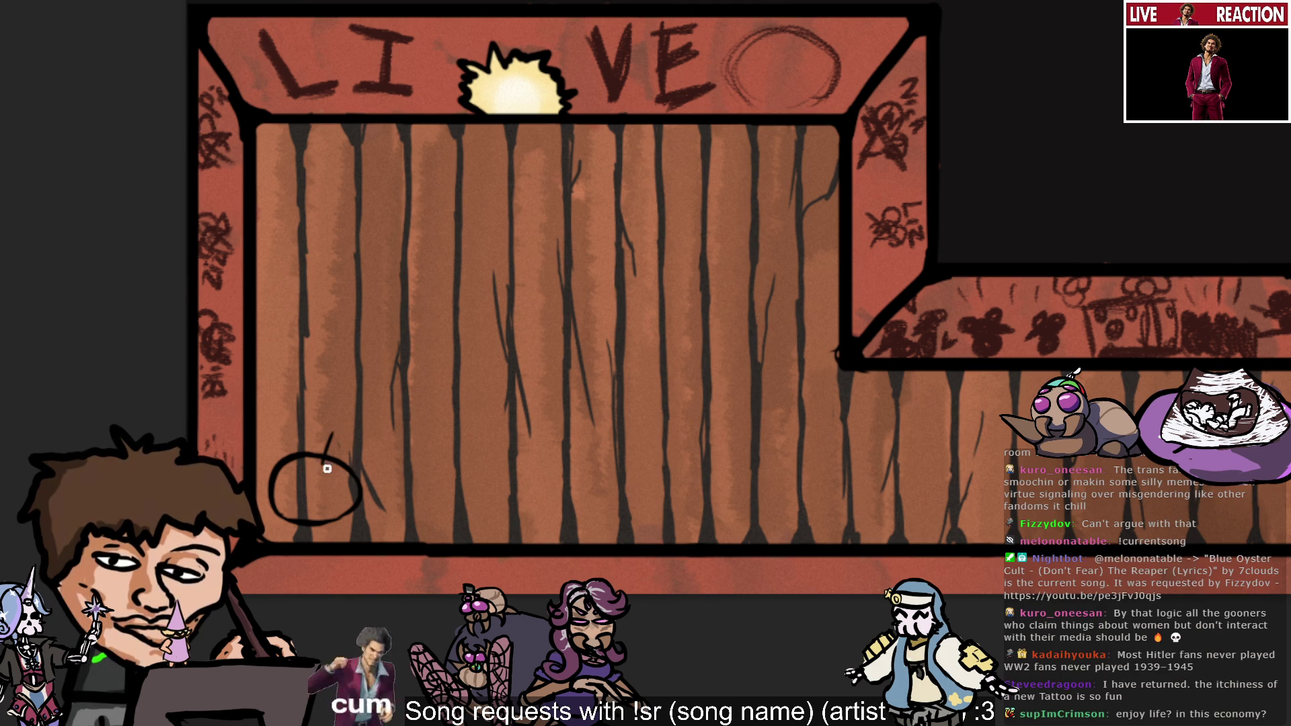
pyautogui.moveTo(339, 436)
pyautogui.mouseDown()
pyautogui.moveTo(328, 464)
pyautogui.moveTo(352, 432)
pyautogui.mouseUp()
pyautogui.hotkey('ctrl', 'z')
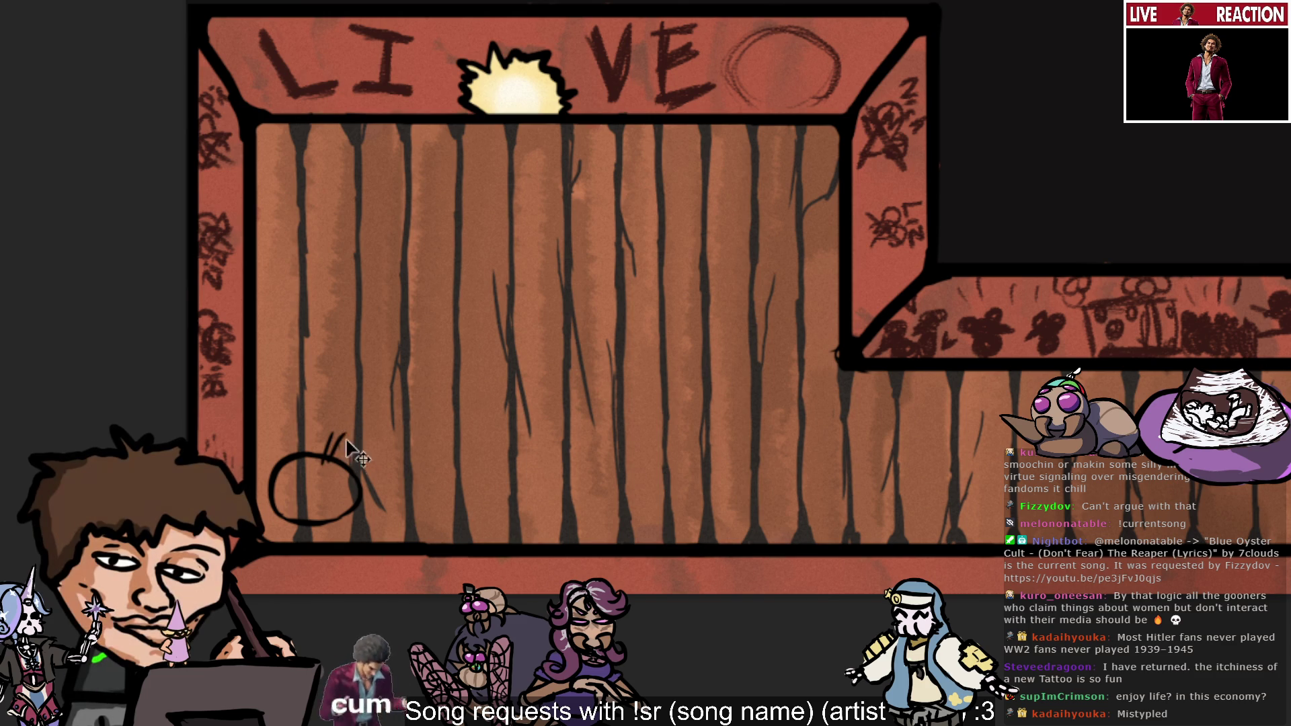
pyautogui.hotkey('ctrl', 'z')
pyautogui.moveTo(338, 432); pyautogui.dragTo(324, 467)
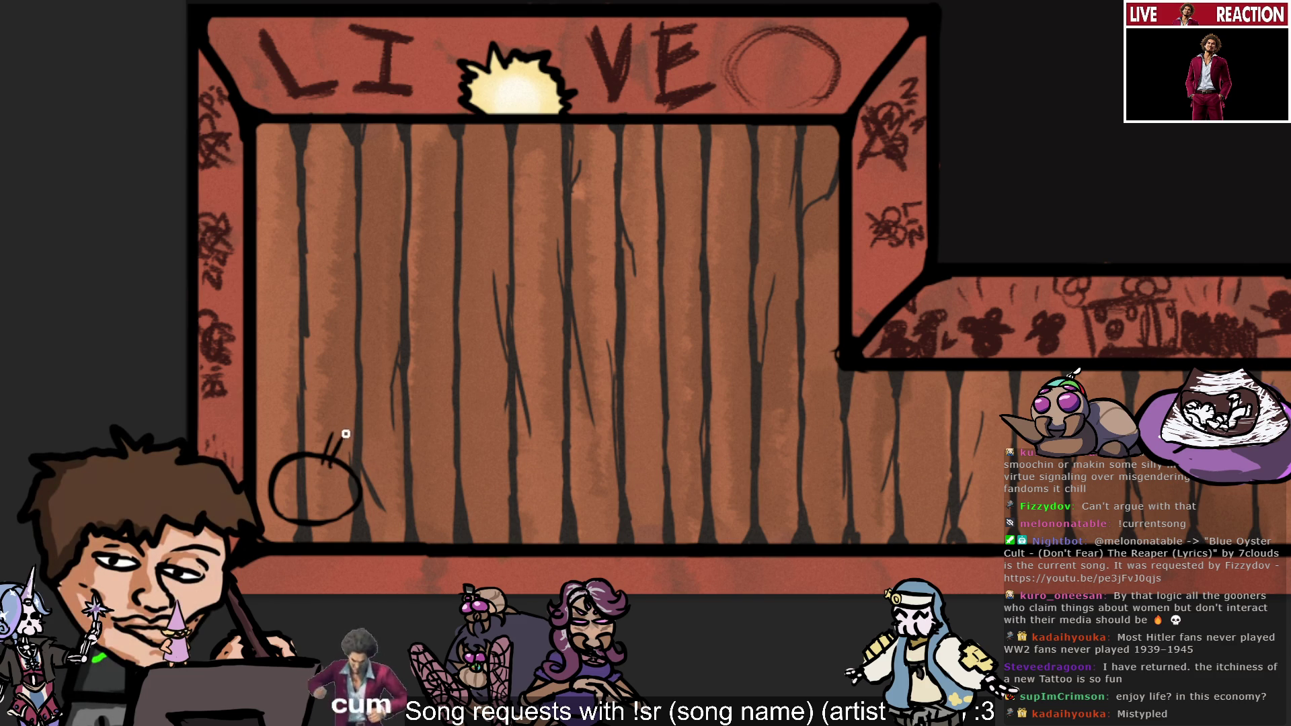
pyautogui.hotkey('ctrl', 'z')
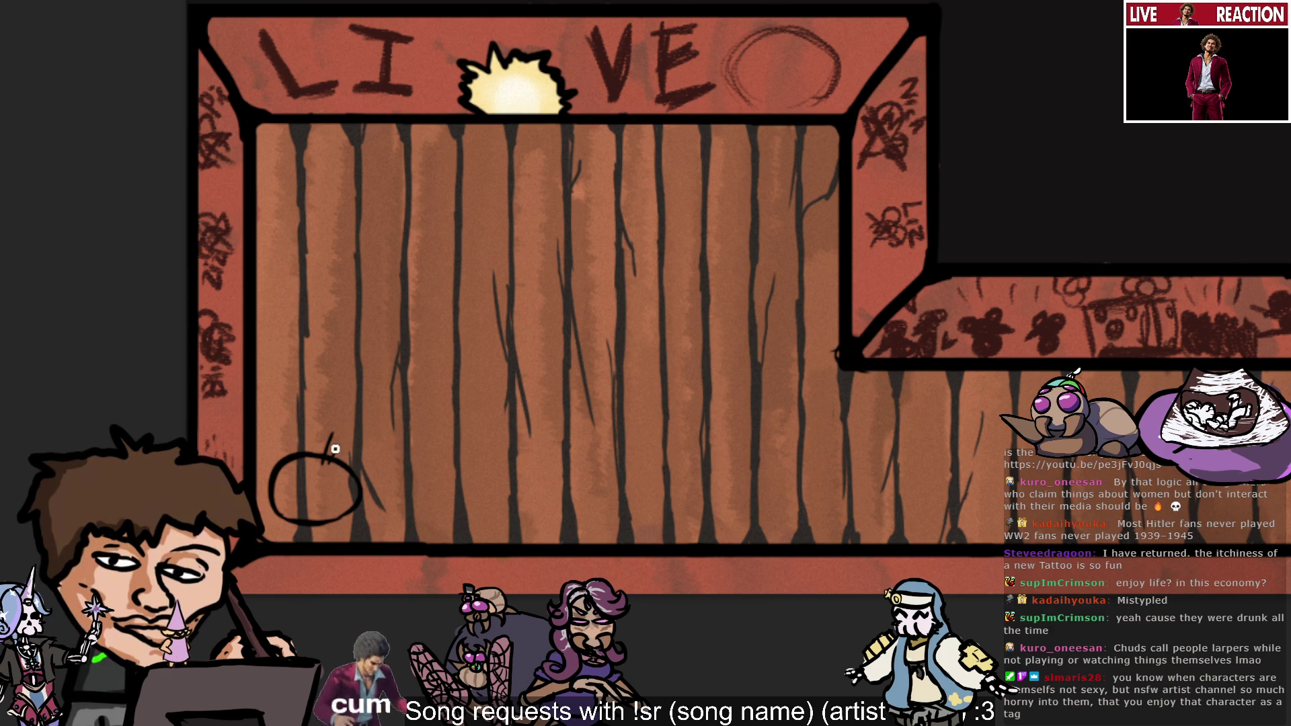
pyautogui.moveTo(341, 441); pyautogui.dragTo(335, 464)
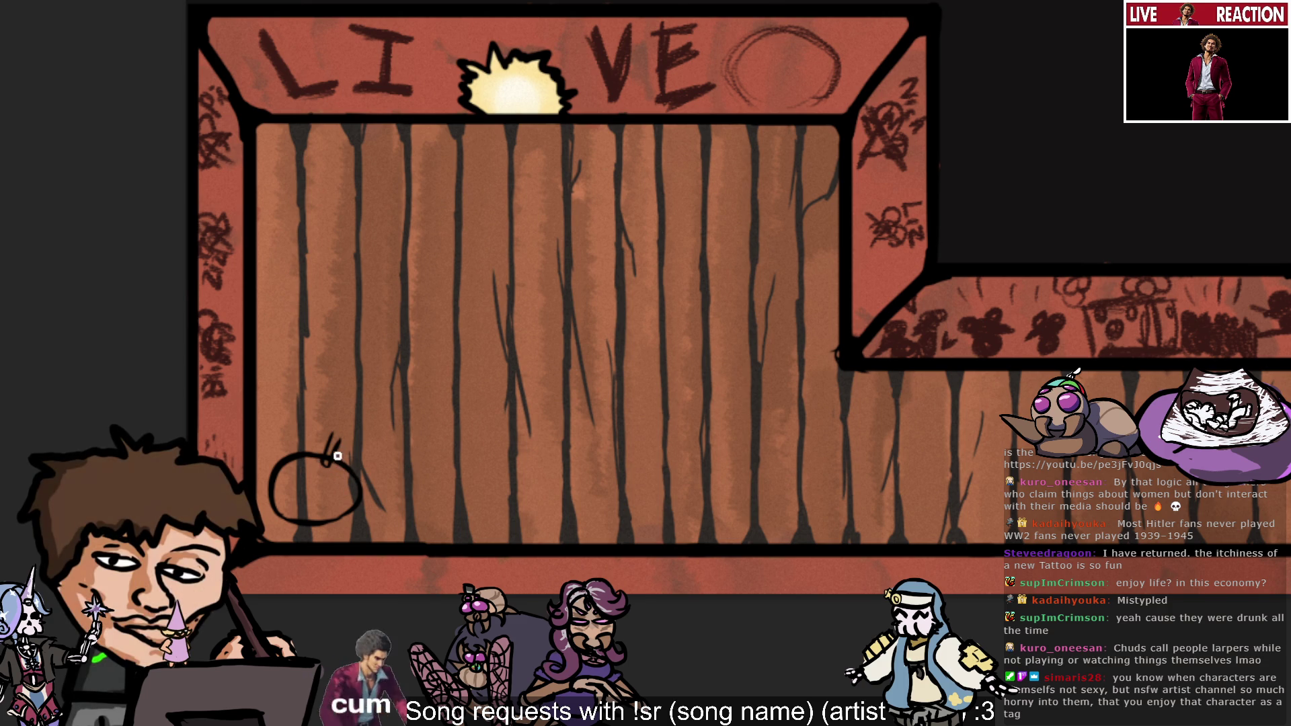
pyautogui.moveTo(329, 440); pyautogui.dragTo(350, 434)
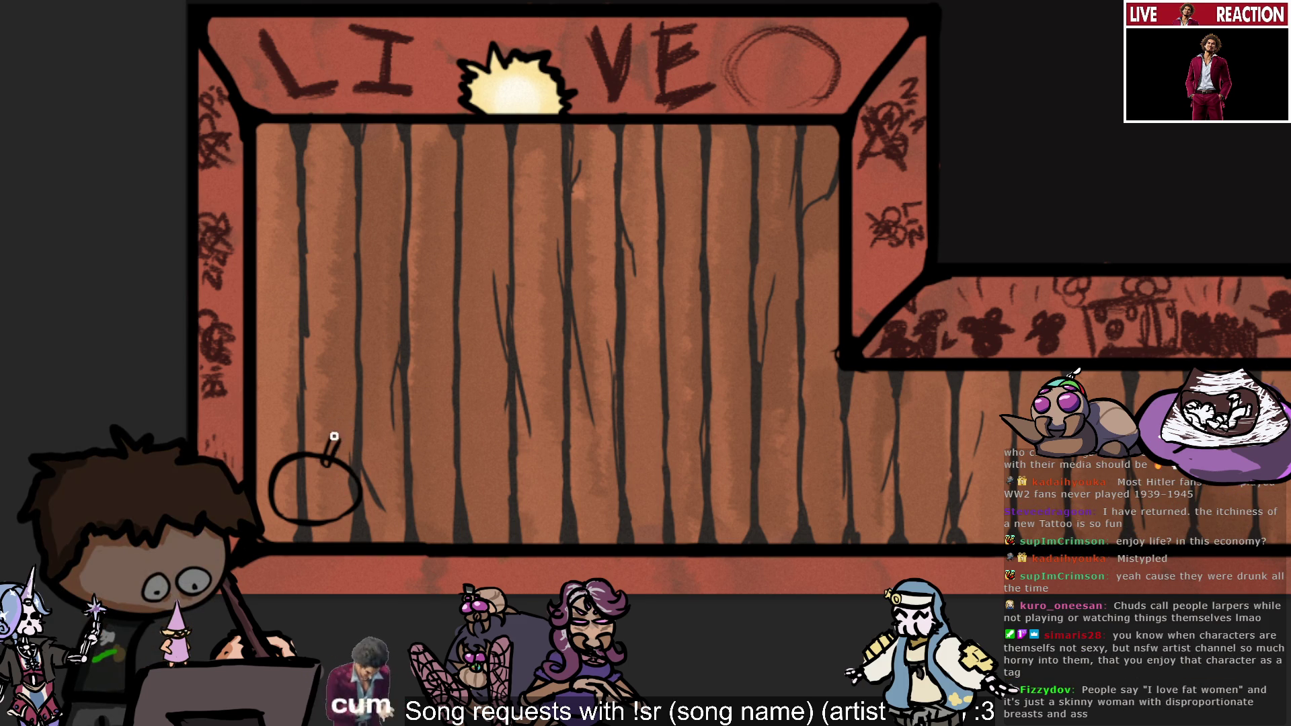
pyautogui.hotkey('ctrl', 'z')
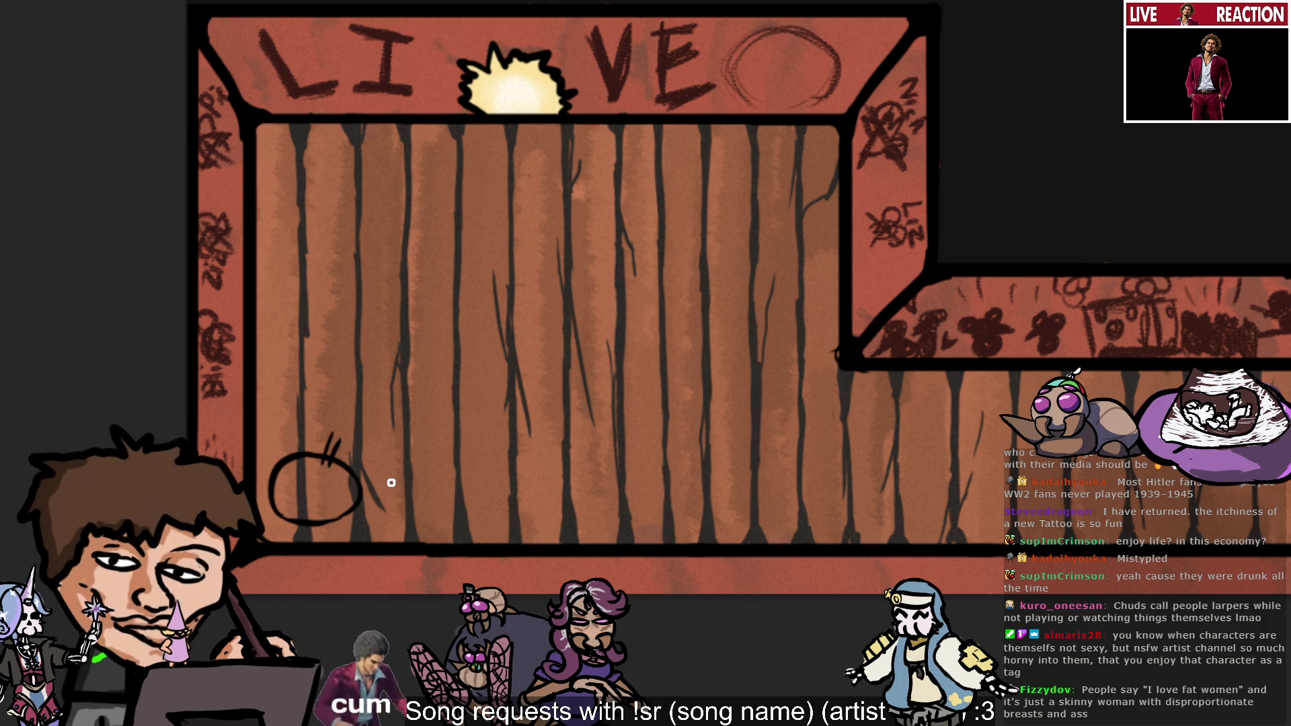
pyautogui.hotkey('ctrl', 'z')
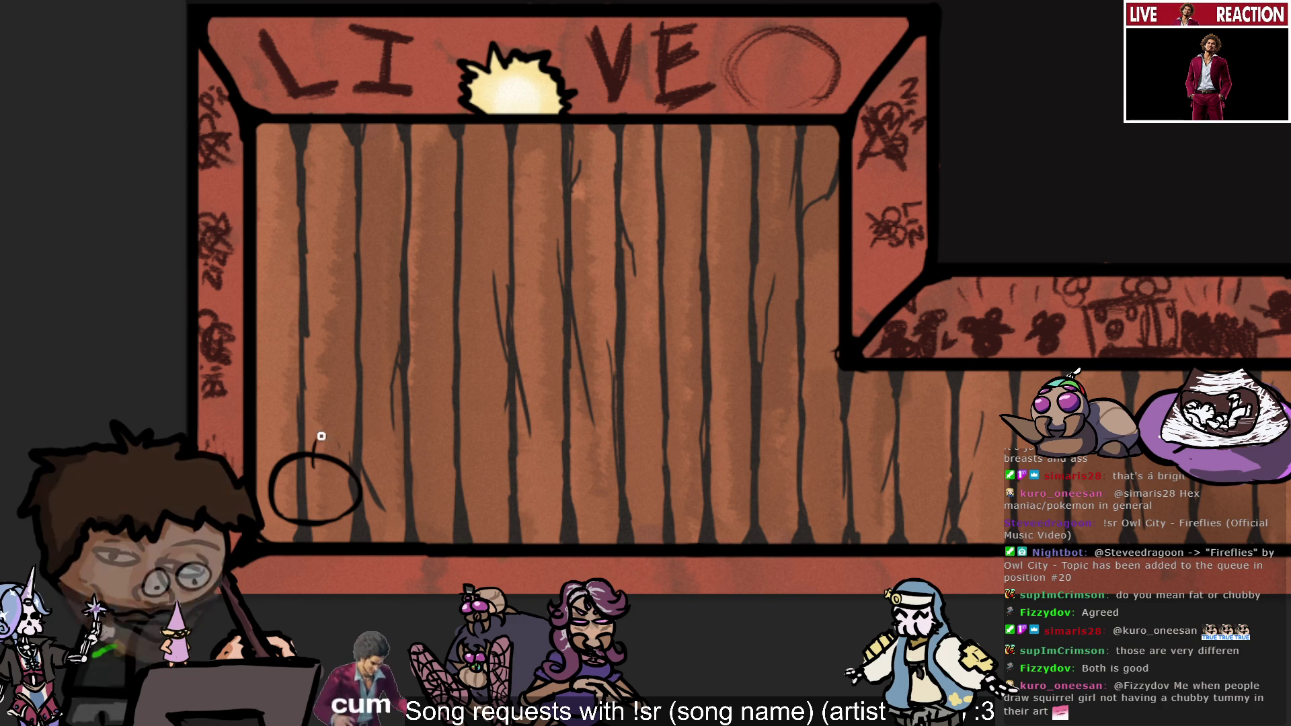
# Replace the short stem strokes with one longer stem across the circle's top plus a short stroke beside it.
pyautogui.moveTo(318, 434); pyautogui.dragTo(325, 450)
pyautogui.hotkey('ctrl', 'z')
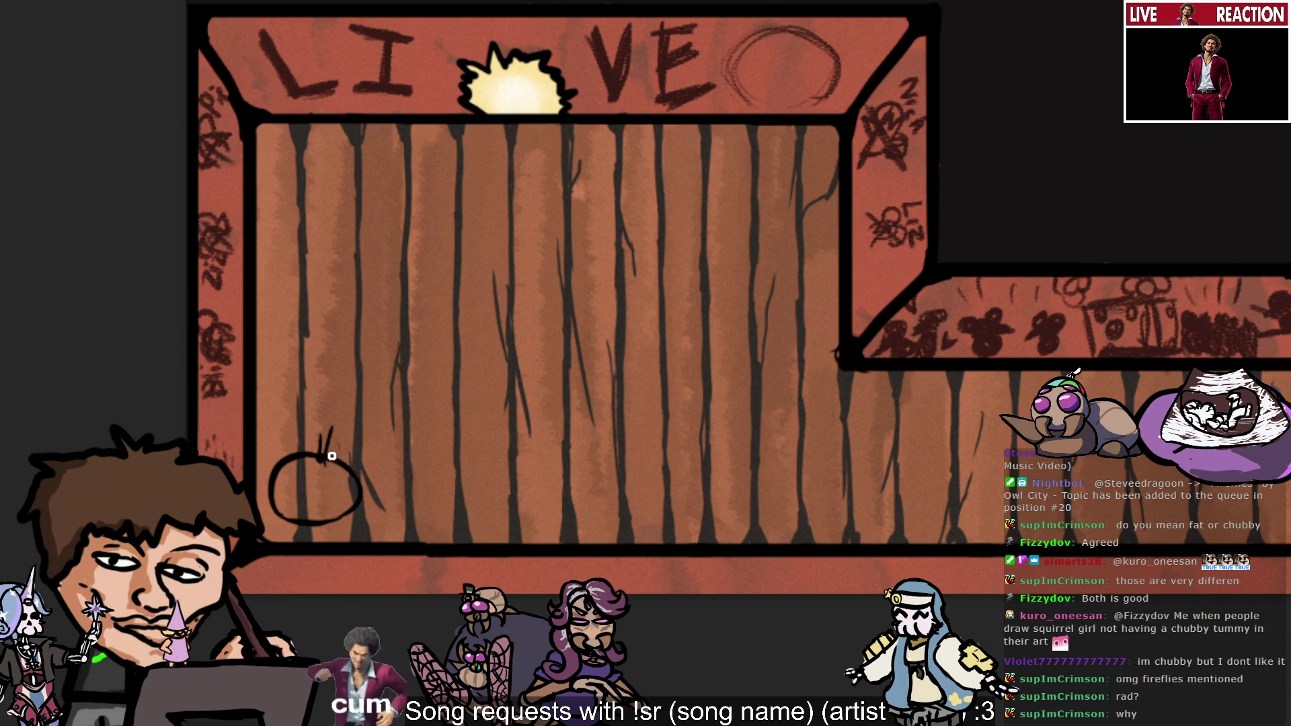
pyautogui.hotkey('ctrl', 'z')
pyautogui.moveTo(322, 464); pyautogui.dragTo(330, 430)
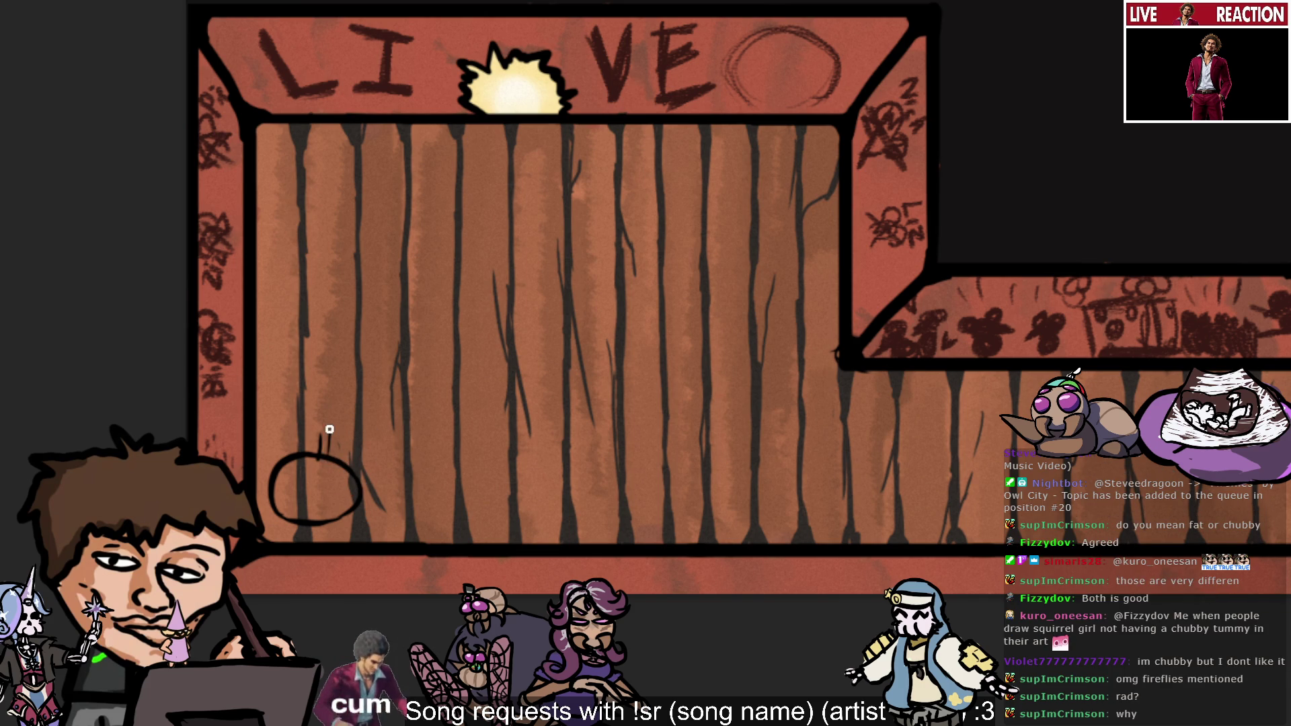
pyautogui.hotkey('ctrl', 'z')
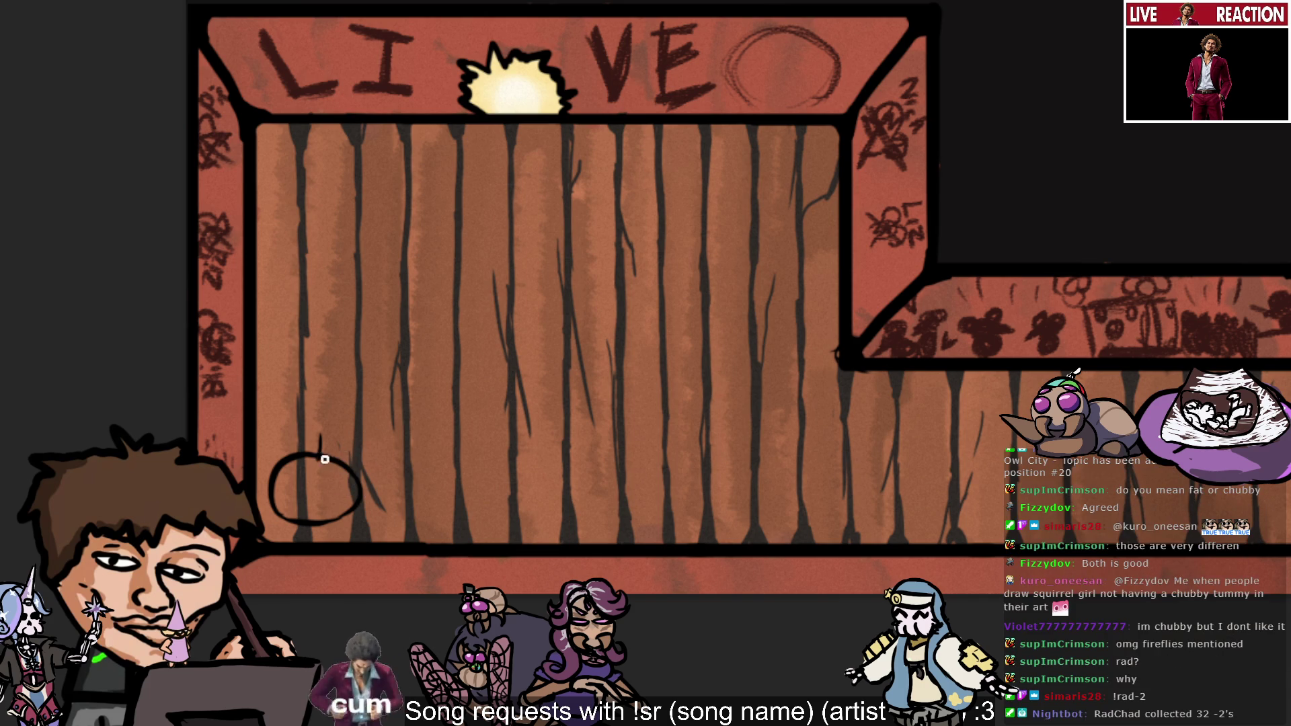
pyautogui.moveTo(327, 466); pyautogui.dragTo(331, 434)
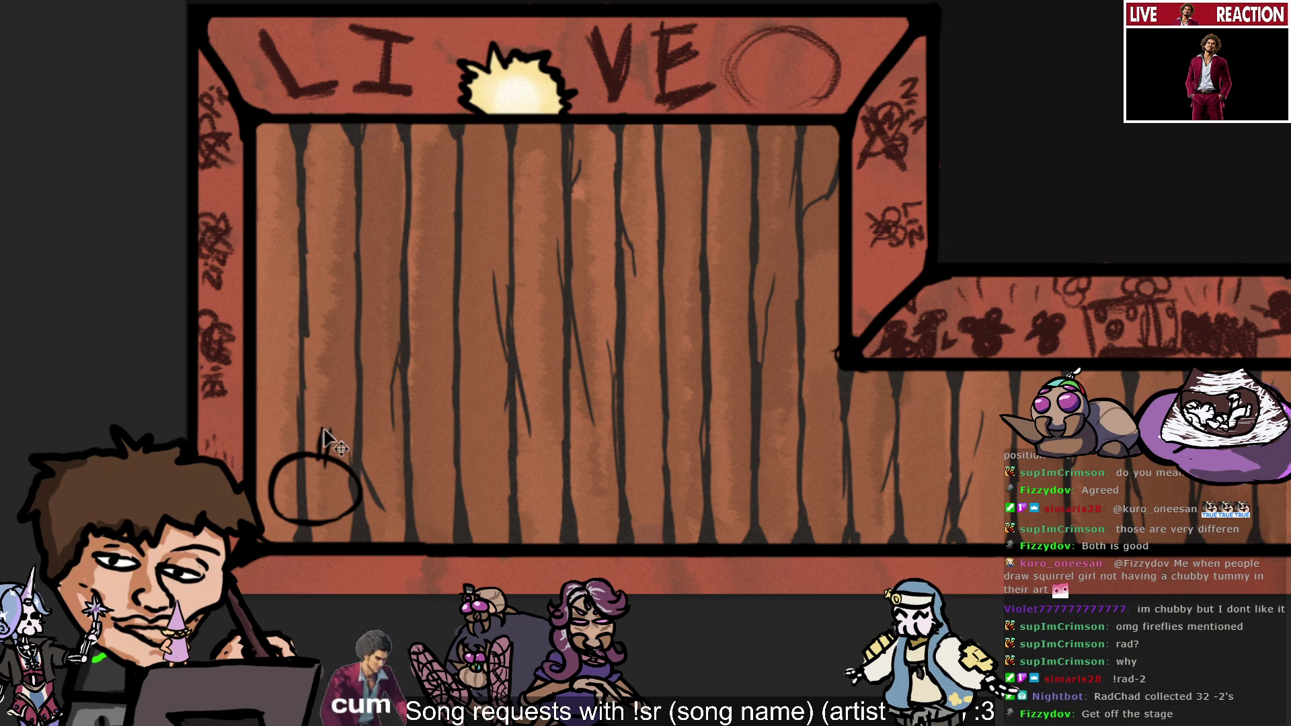
pyautogui.moveTo(326, 454); pyautogui.dragTo(326, 431)
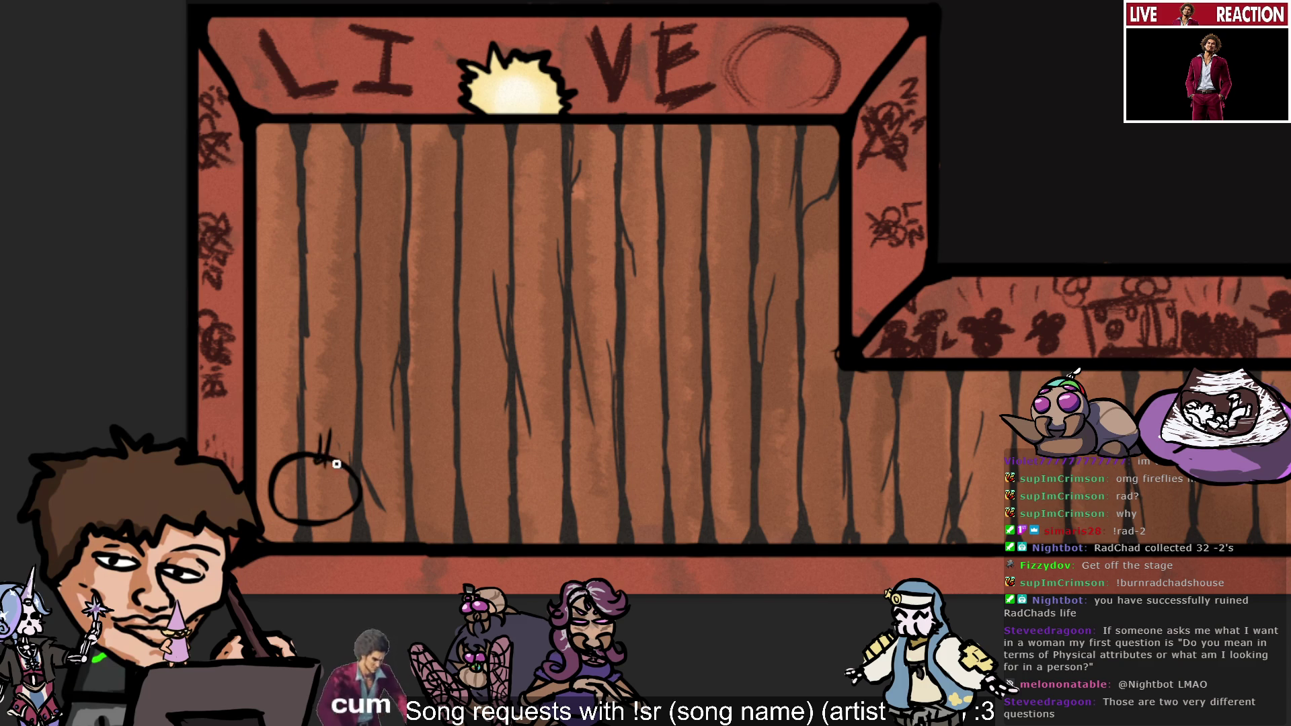
# Add a small mark on the circle and try a small loop atop the stem, then undo the loop.
pyautogui.moveTo(319, 463); pyautogui.dragTo(321, 468)
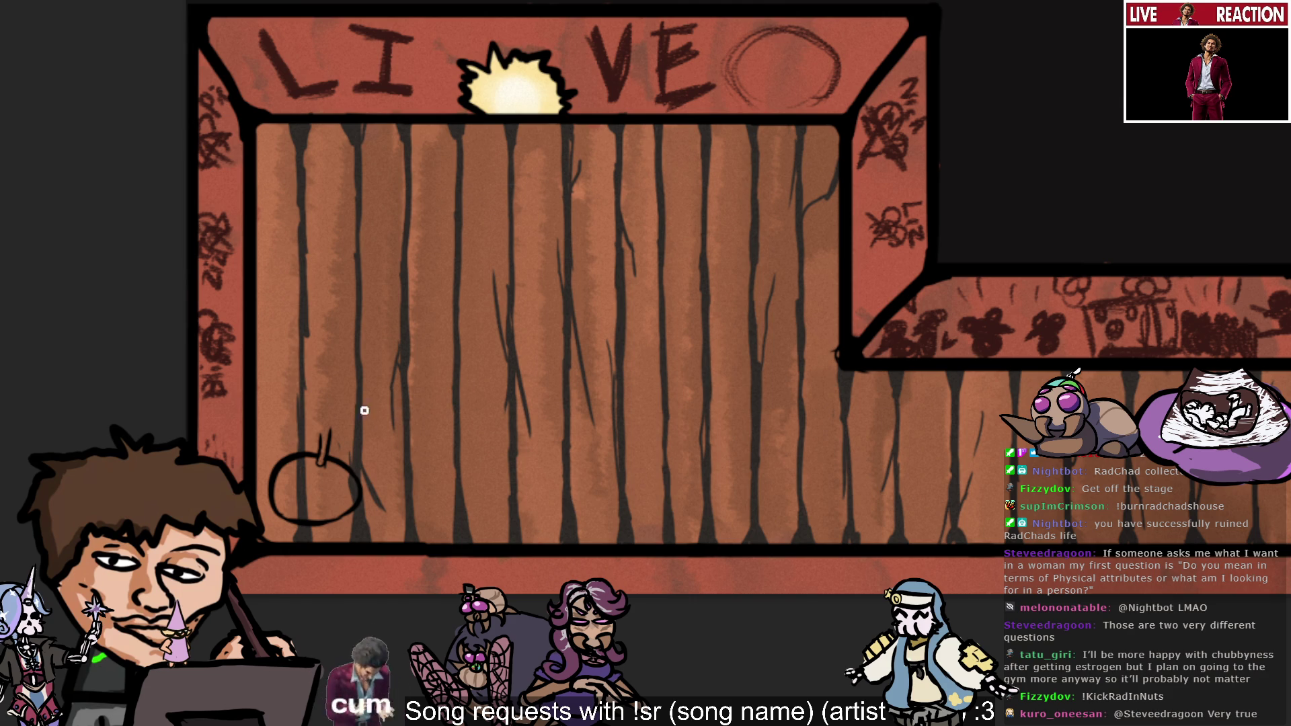
pyautogui.moveTo(322, 437); pyautogui.dragTo(324, 431)
pyautogui.hotkey('ctrl', 'z')
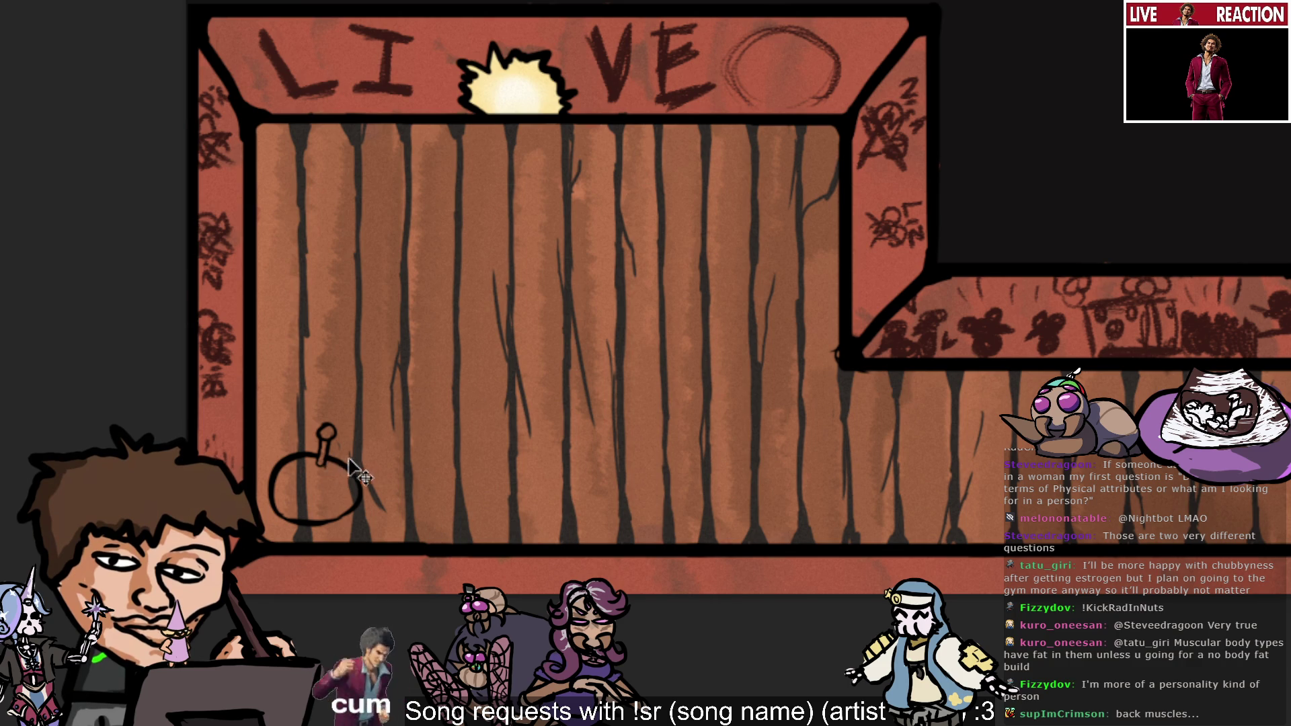
# Draw a second stalk to the right of the first stem above the circle.
pyautogui.moveTo(346, 460); pyautogui.dragTo(358, 445)
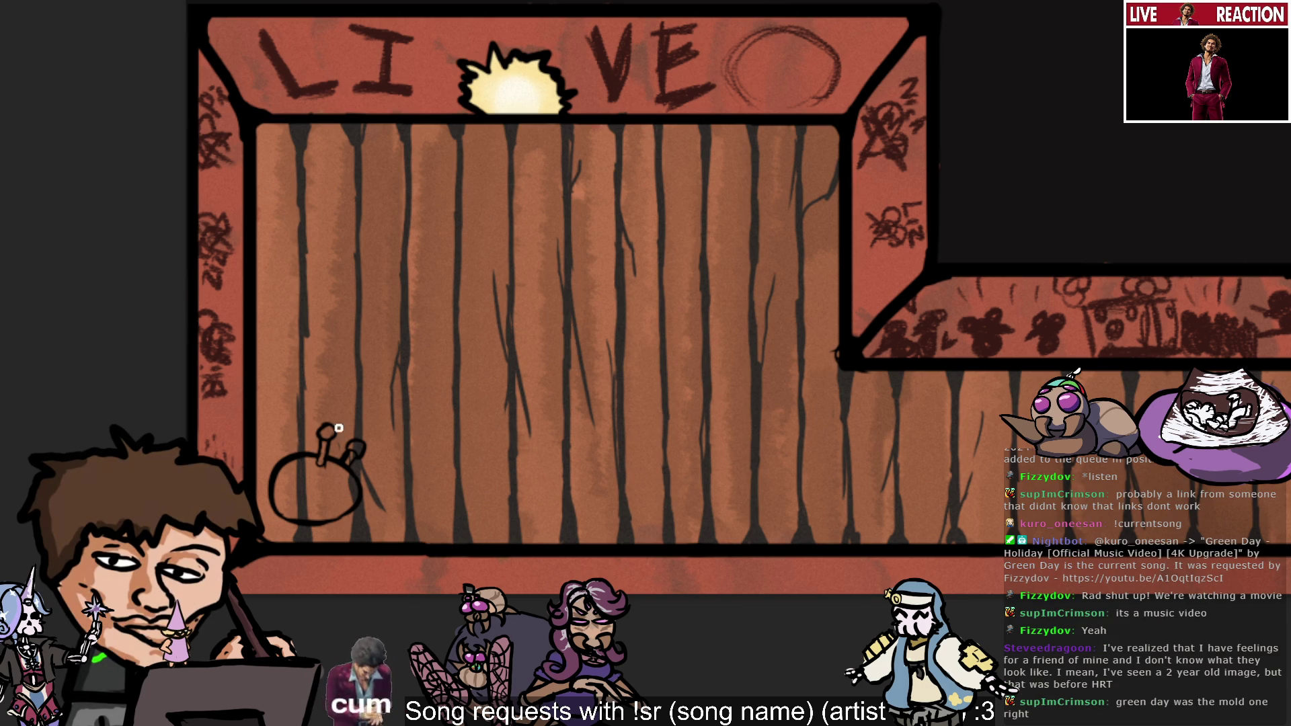
# Add a short stroke at the circle's upper-left edge.
pyautogui.moveTo(271, 445); pyautogui.dragTo(288, 460)
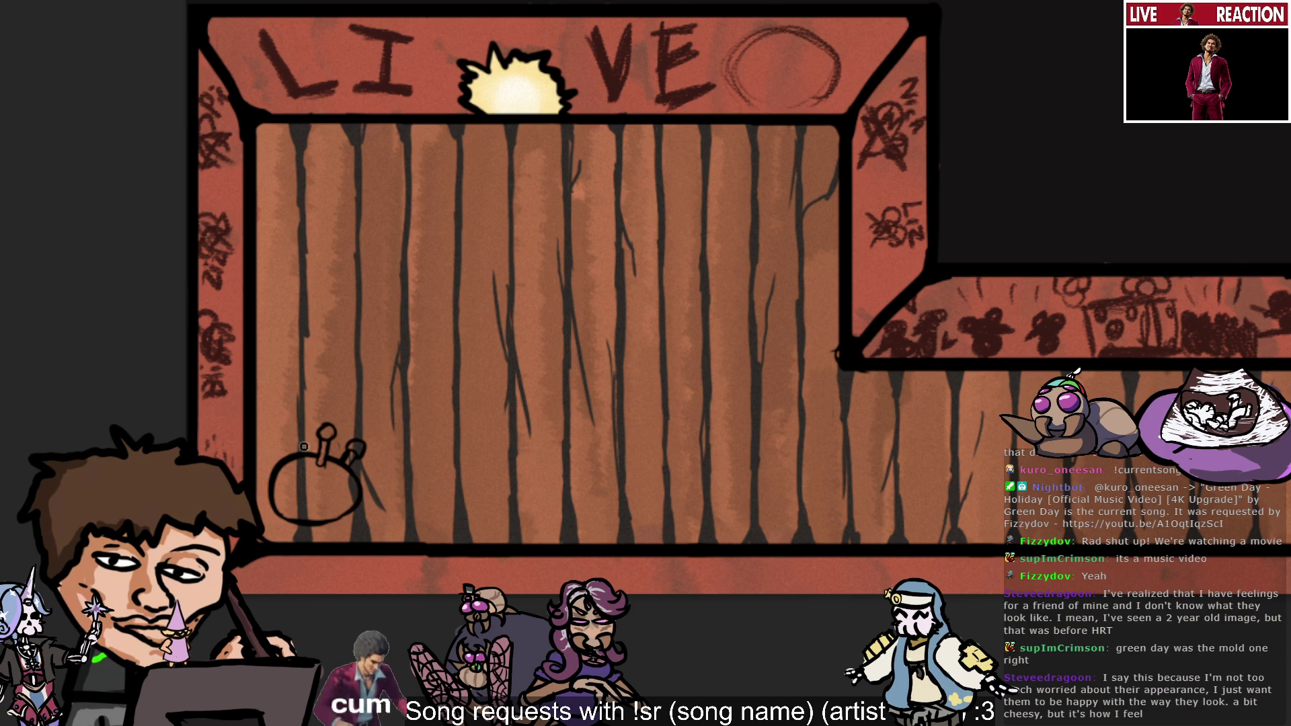
# Draw a thin stroke toward the circle's upper left, then undo it.
pyautogui.moveTo(289, 473); pyautogui.dragTo(272, 447)
pyautogui.hotkey('ctrl', 'z')
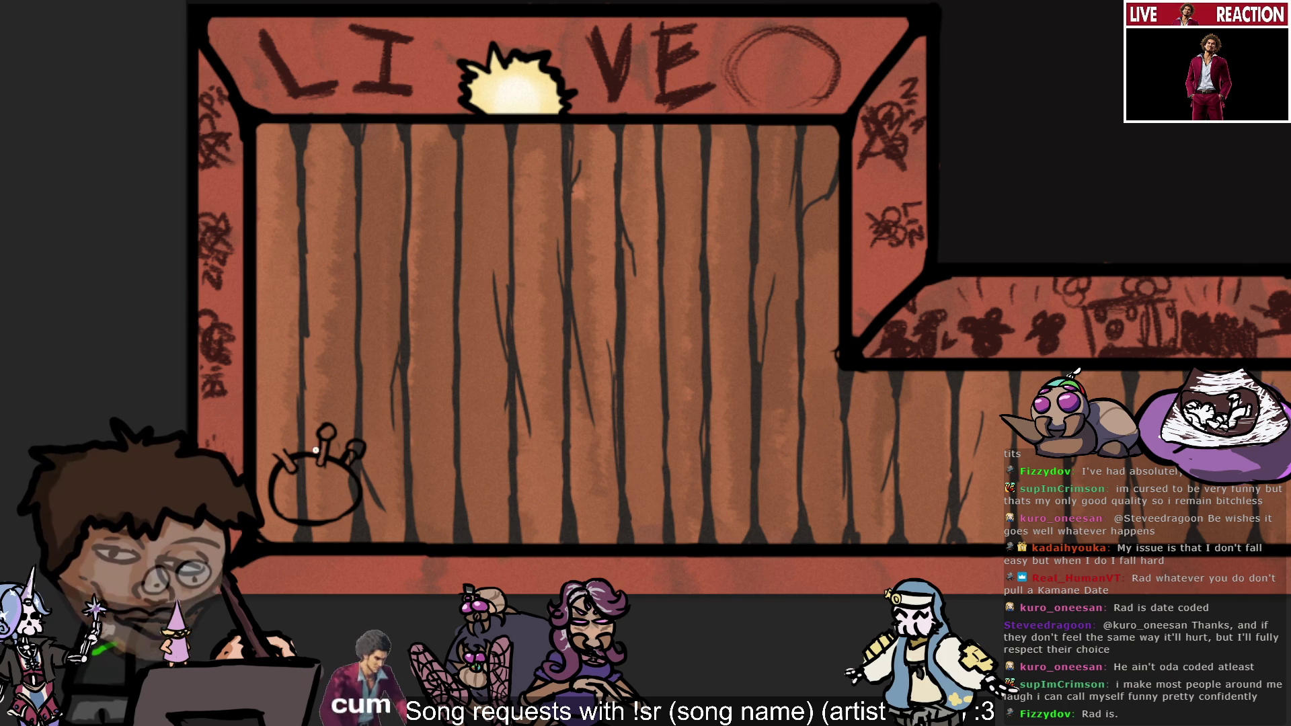
# Add another knobbed stalk at the upper left of the bug's head.
pyautogui.moveTo(286, 465)
pyautogui.mouseDown()
pyautogui.moveTo(288, 443)
pyautogui.moveTo(273, 450)
pyautogui.mouseUp()
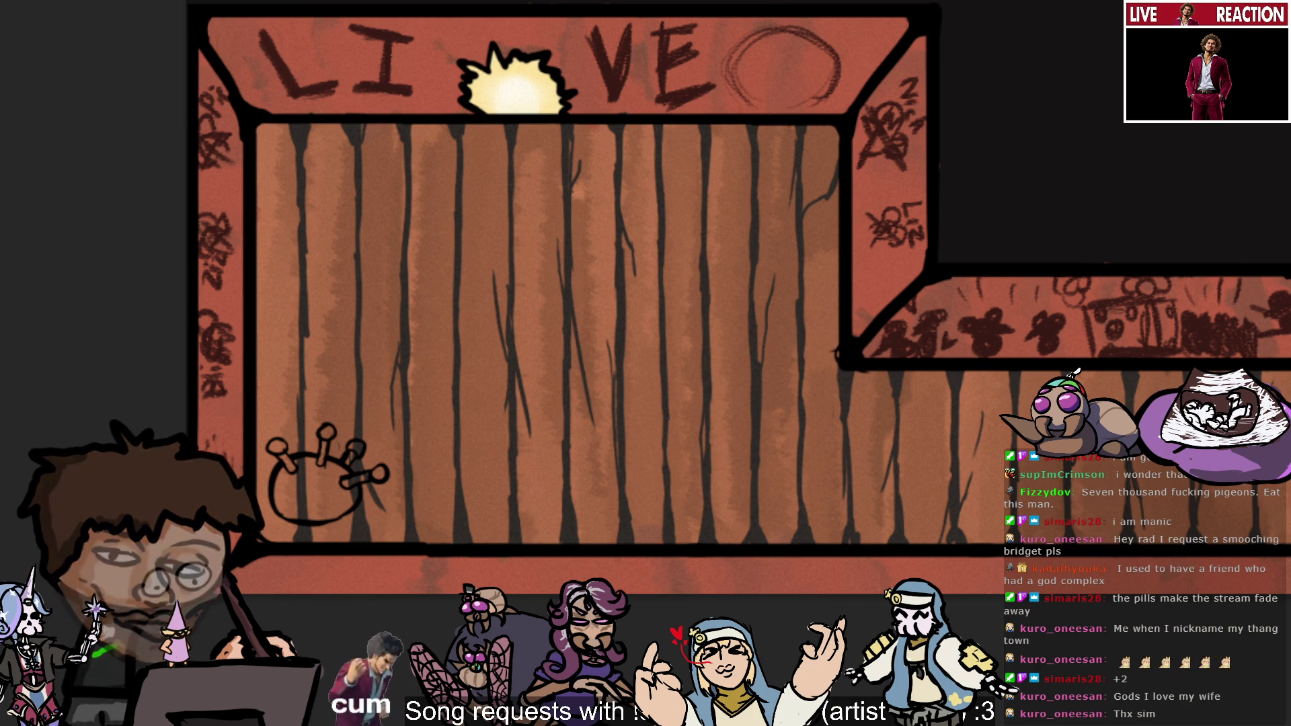
# Paint yellow over the creature's orange patch and lower body, and brighten its lower-right shading.
pyautogui.moveTo(294, 514); pyautogui.dragTo(290, 493)
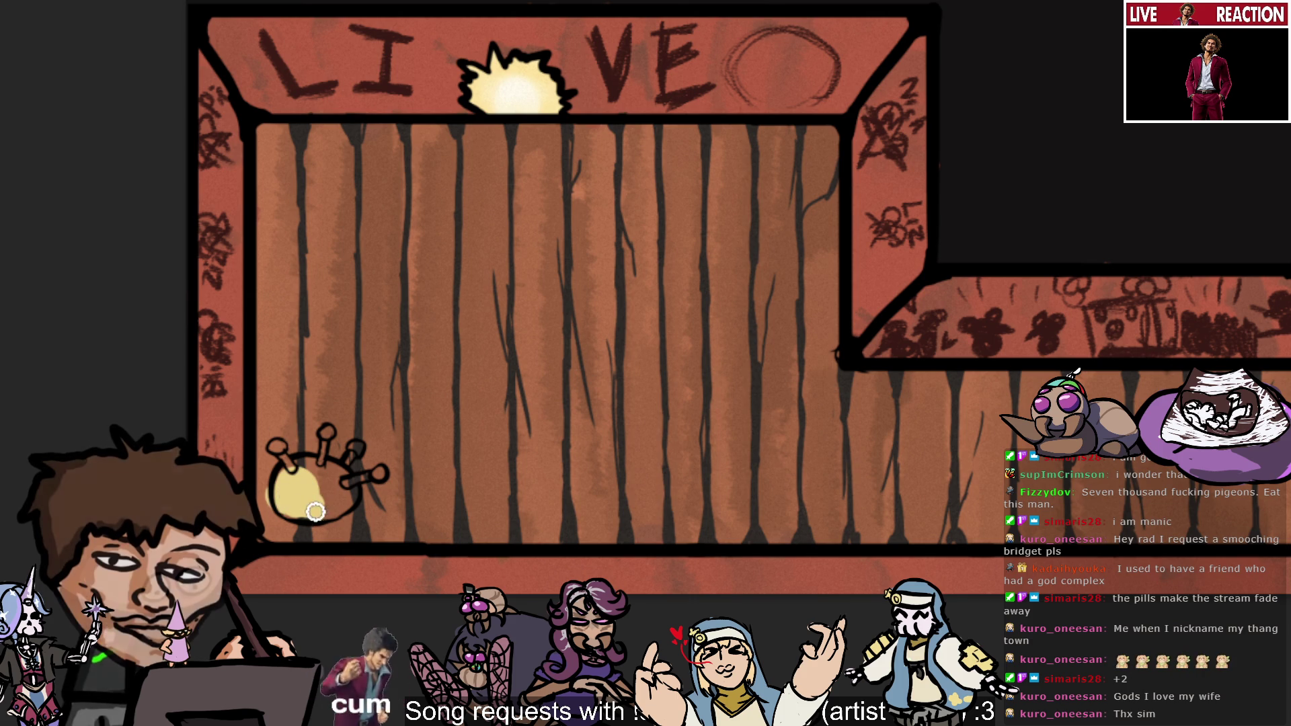
pyautogui.hotkey('ctrl', 'z')
pyautogui.moveTo(297, 510)
pyautogui.mouseDown()
pyautogui.moveTo(303, 477)
pyautogui.moveTo(271, 457)
pyautogui.mouseUp()
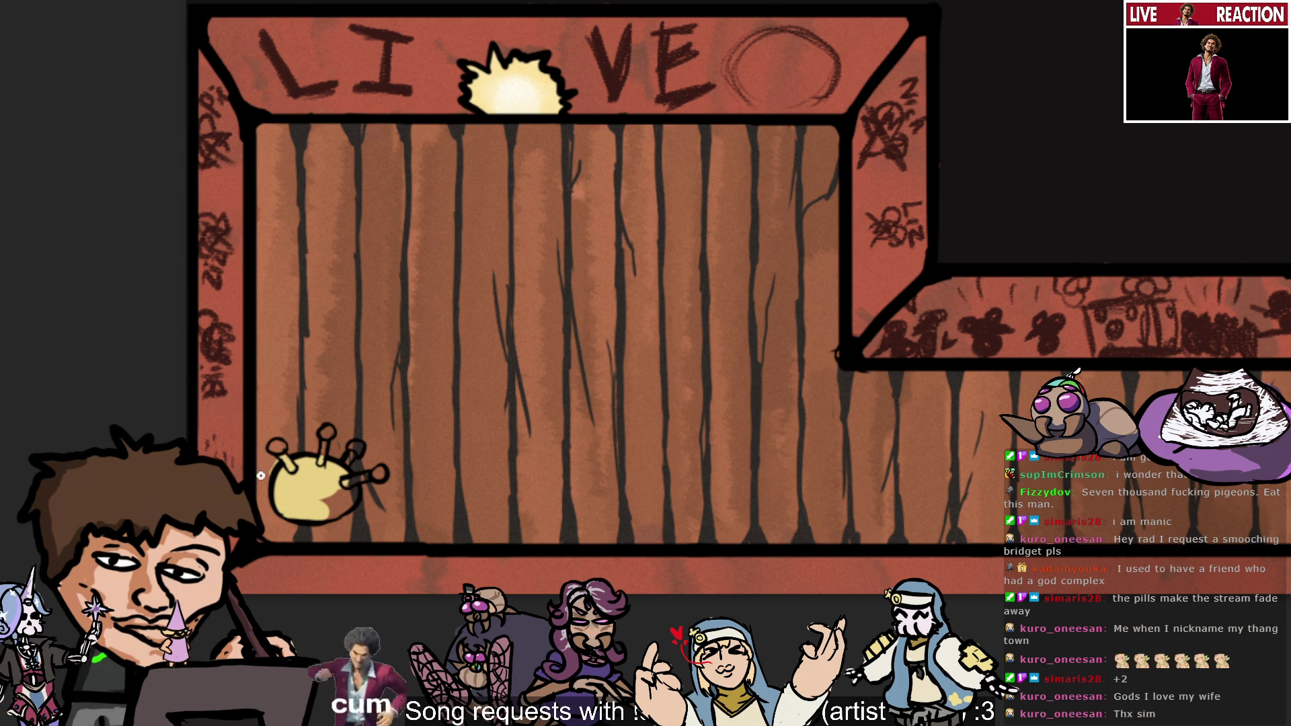
pyautogui.moveTo(295, 485); pyautogui.dragTo(288, 462)
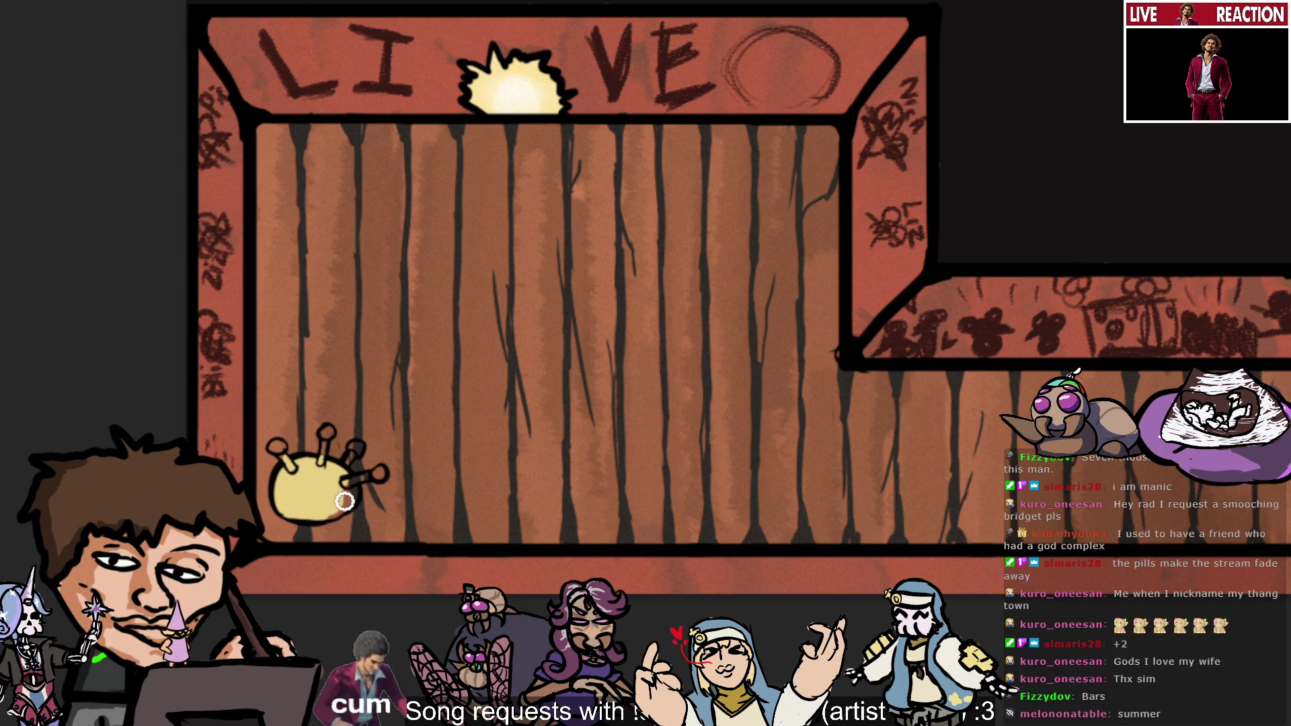
pyautogui.moveTo(350, 491)
pyautogui.mouseDown()
pyautogui.moveTo(330, 510)
pyautogui.moveTo(329, 496)
pyautogui.mouseUp()
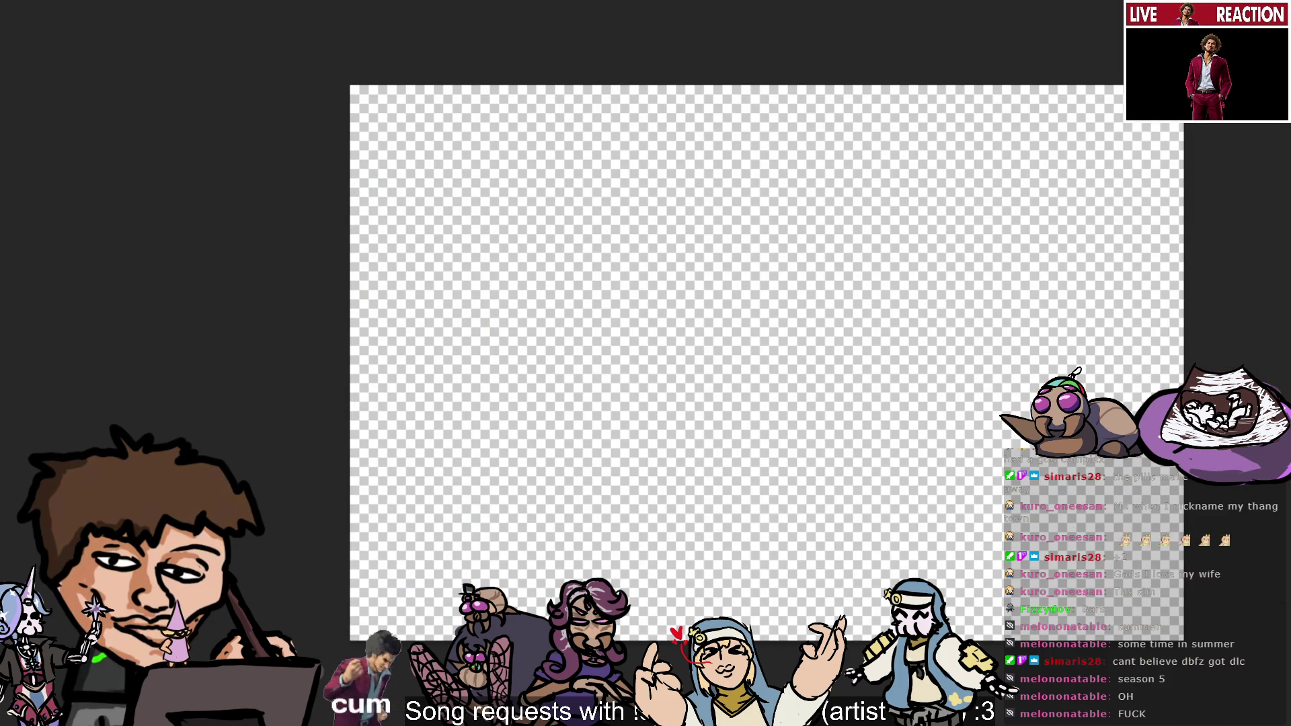
# Zoom in on the pin reference and sample the middle pin head's red as the paint colour.
pyautogui.scroll(3, 454, 134)
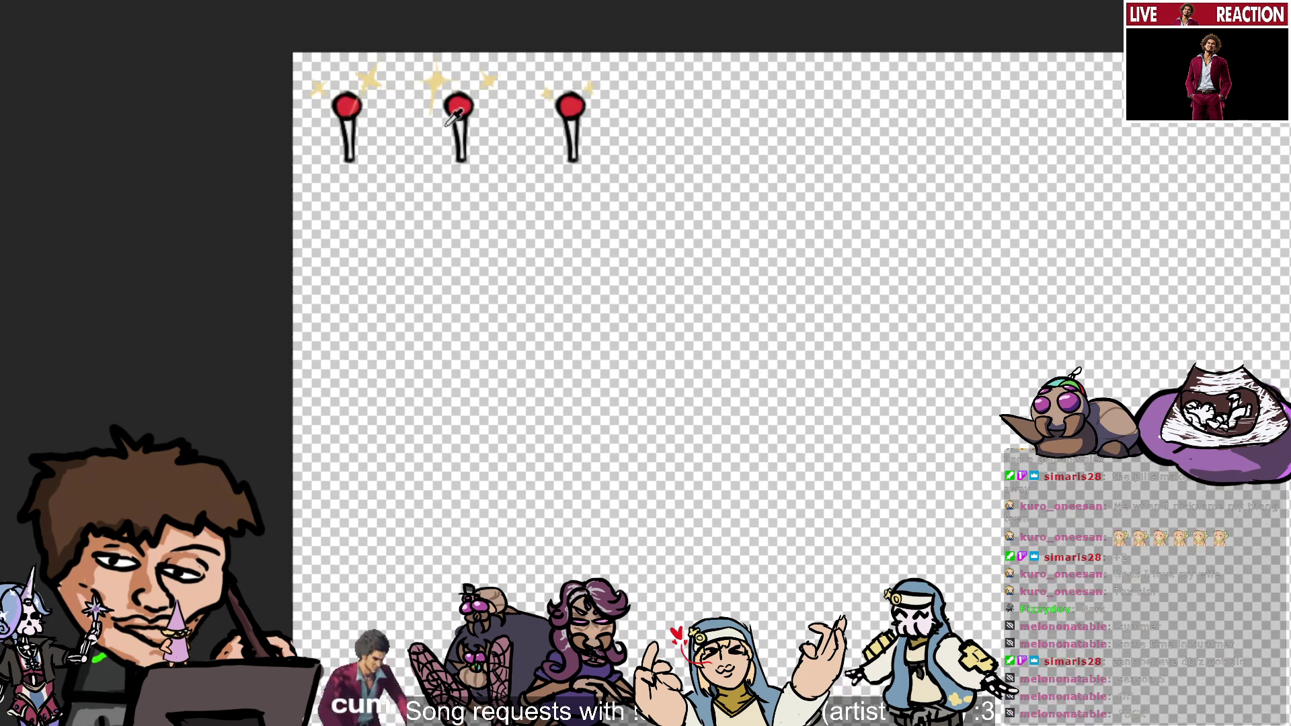
pyautogui.keyDown('alt'); pyautogui.click(471, 115); pyautogui.keyUp('alt')
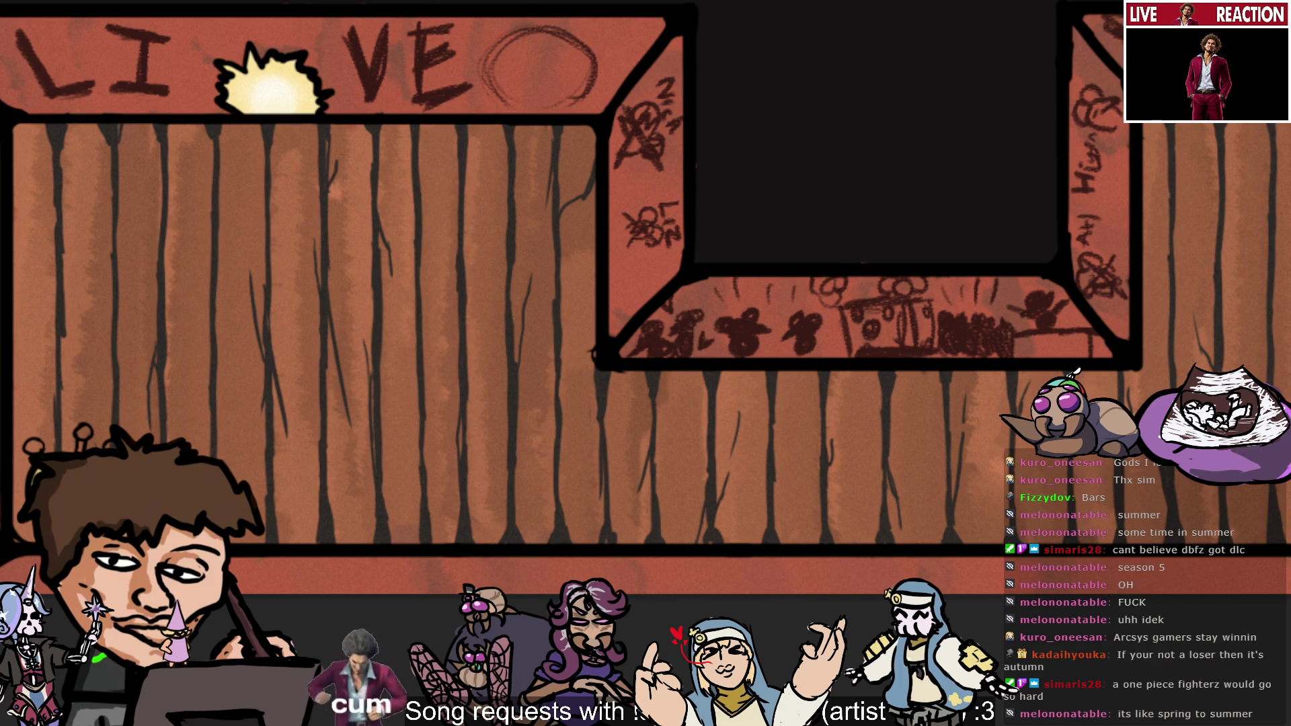
# Pan the canvas so the yellow pincushion creature sits in view.
pyautogui.moveTo(594, 354); pyautogui.dragTo(711, 455)
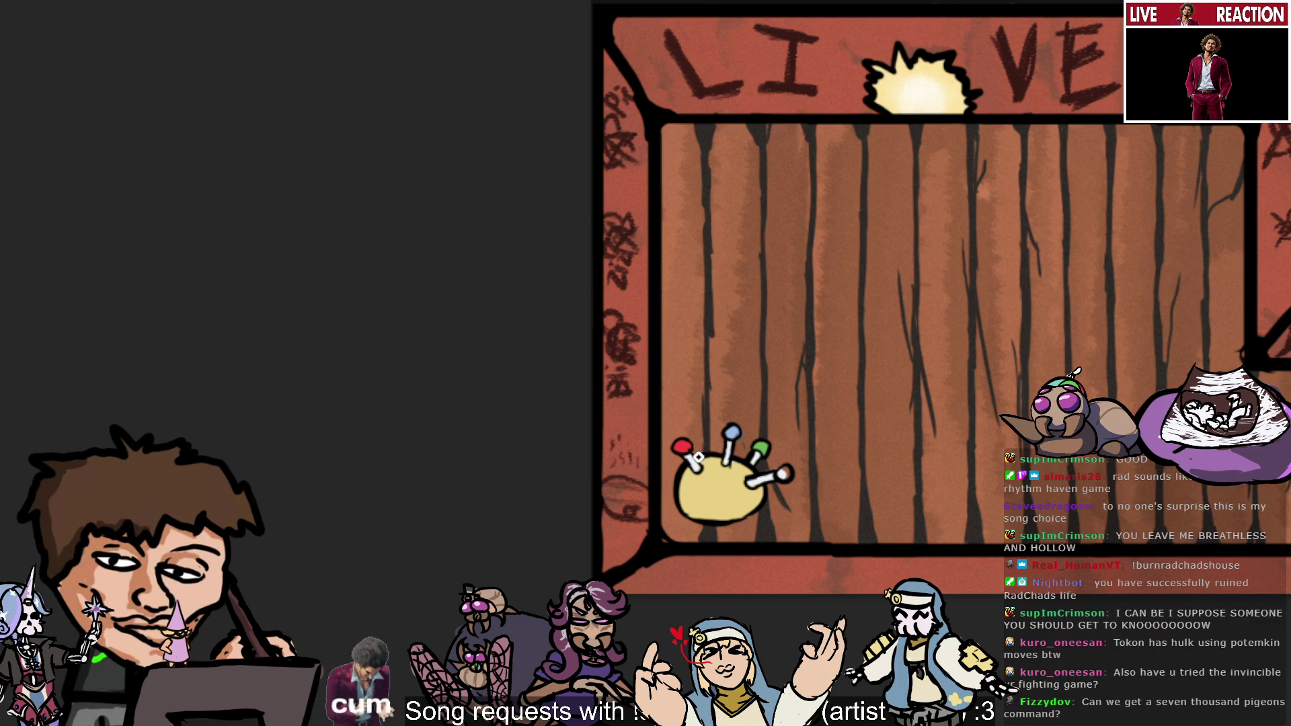
# Bring up the rat sprite-sheet document with its rows of brown mouse sprites.
pyautogui.click(685, 443)
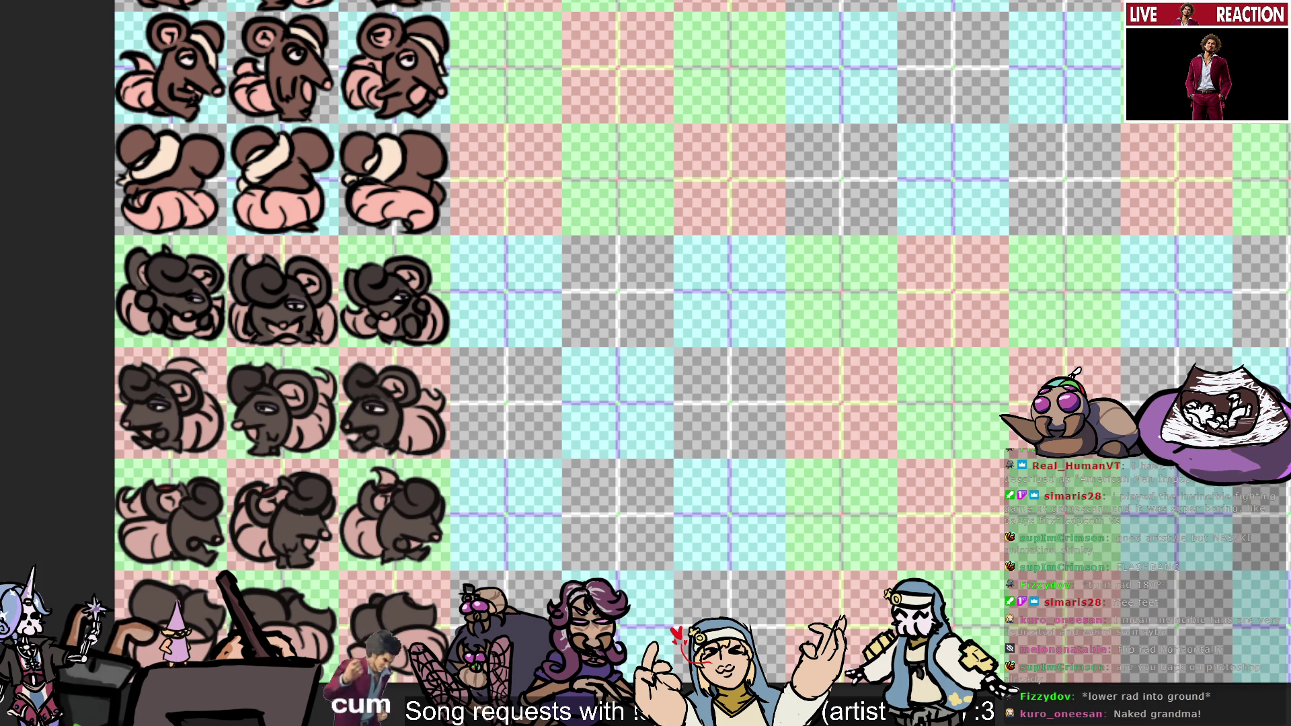
# Zoom out and scroll around to survey the rows of brown mouse sprites.
pyautogui.scroll(-1, 817, 235)
pyautogui.scroll(-2, 767, 336)
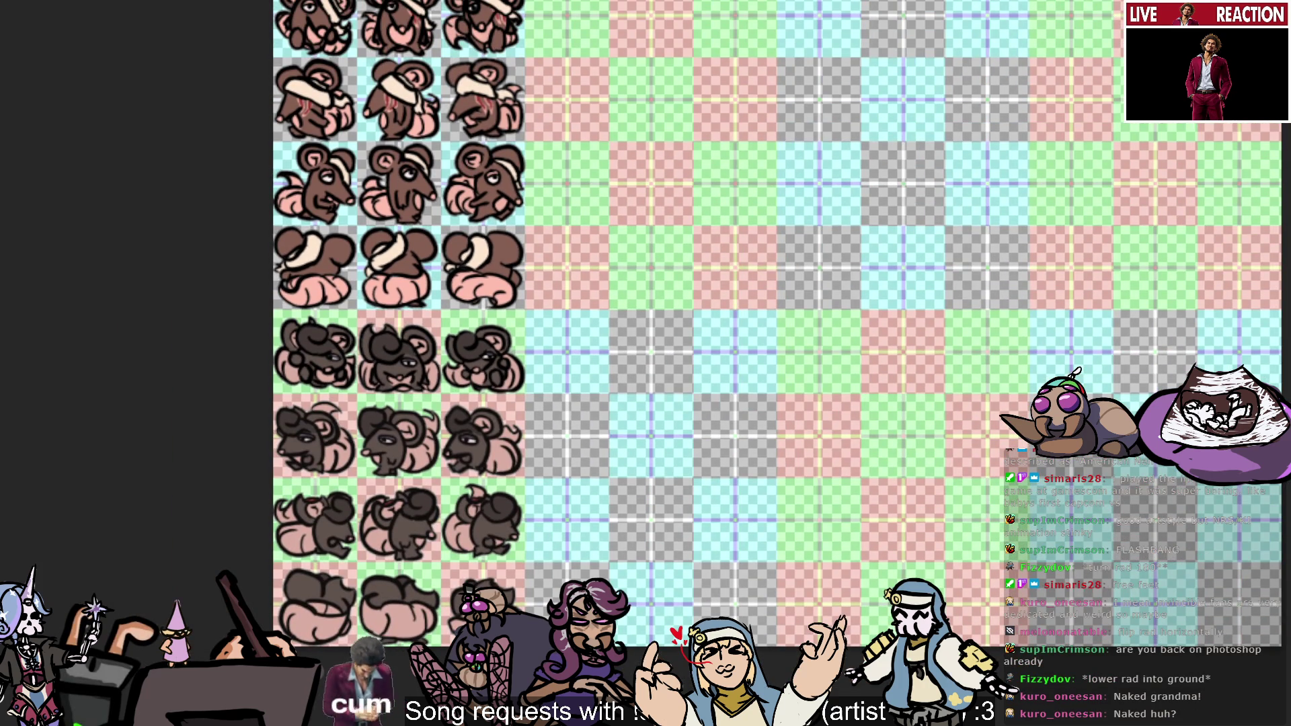
pyautogui.scroll(-1, 777, 336)
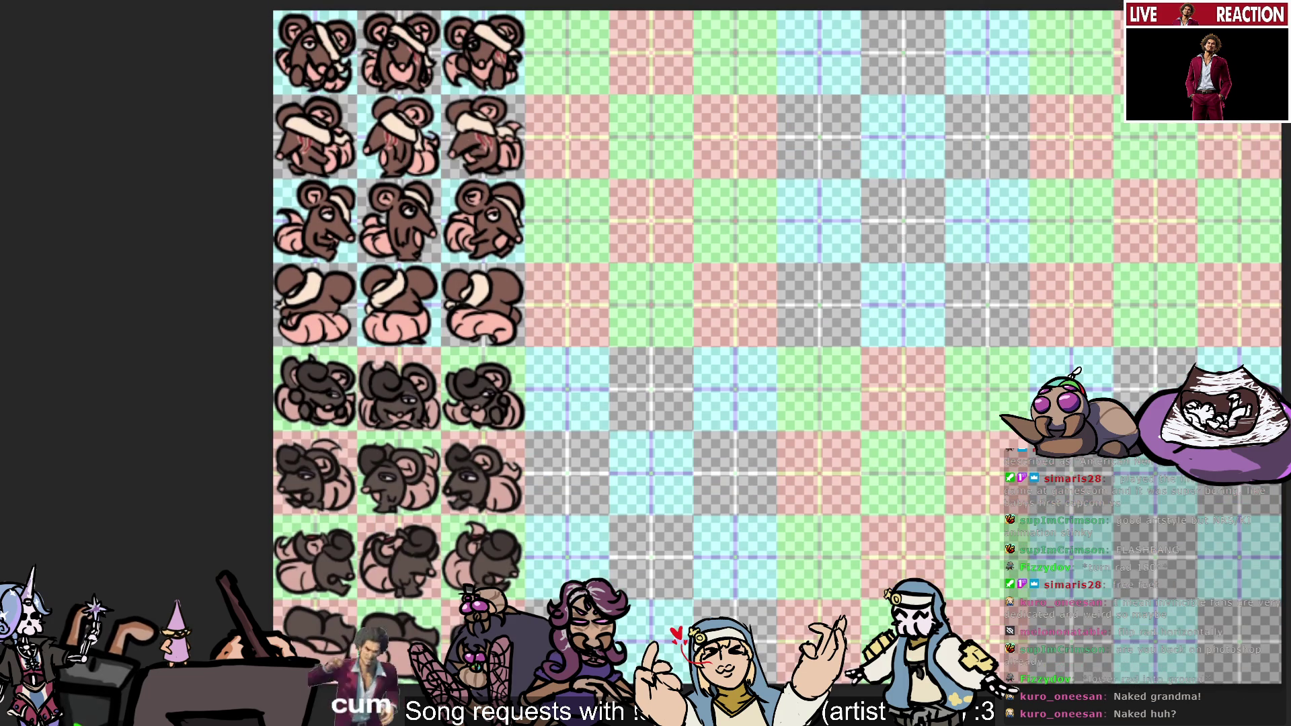
pyautogui.scroll(2, 1143, 168)
pyautogui.scroll(2, 711, 605)
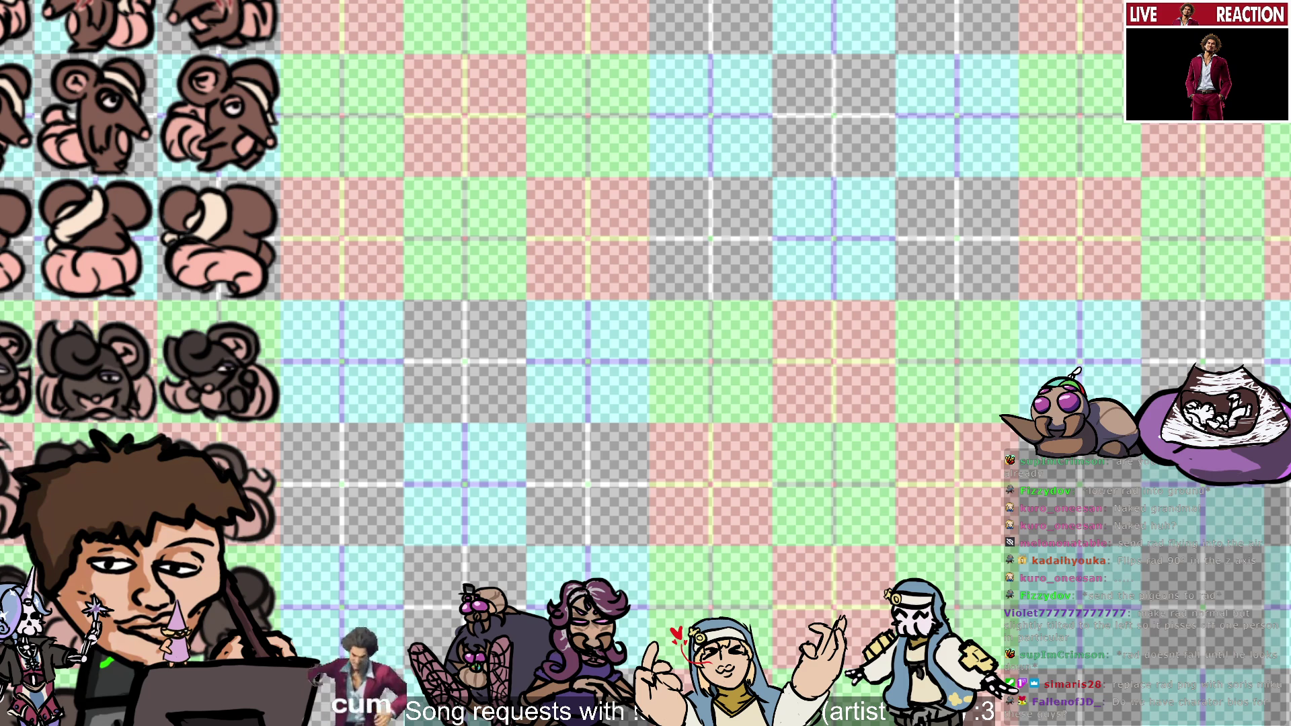
pyautogui.hotkey('ctrl', '-')
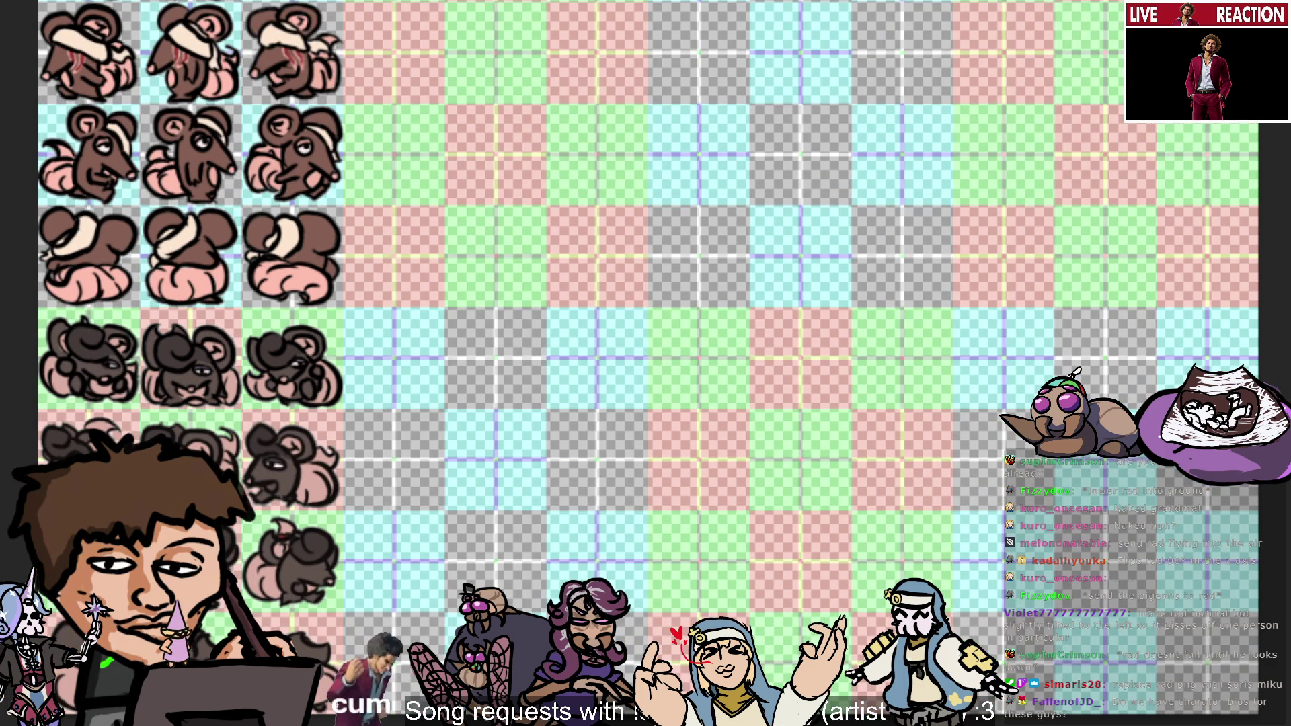
pyautogui.hscroll(-5, 645, 336)
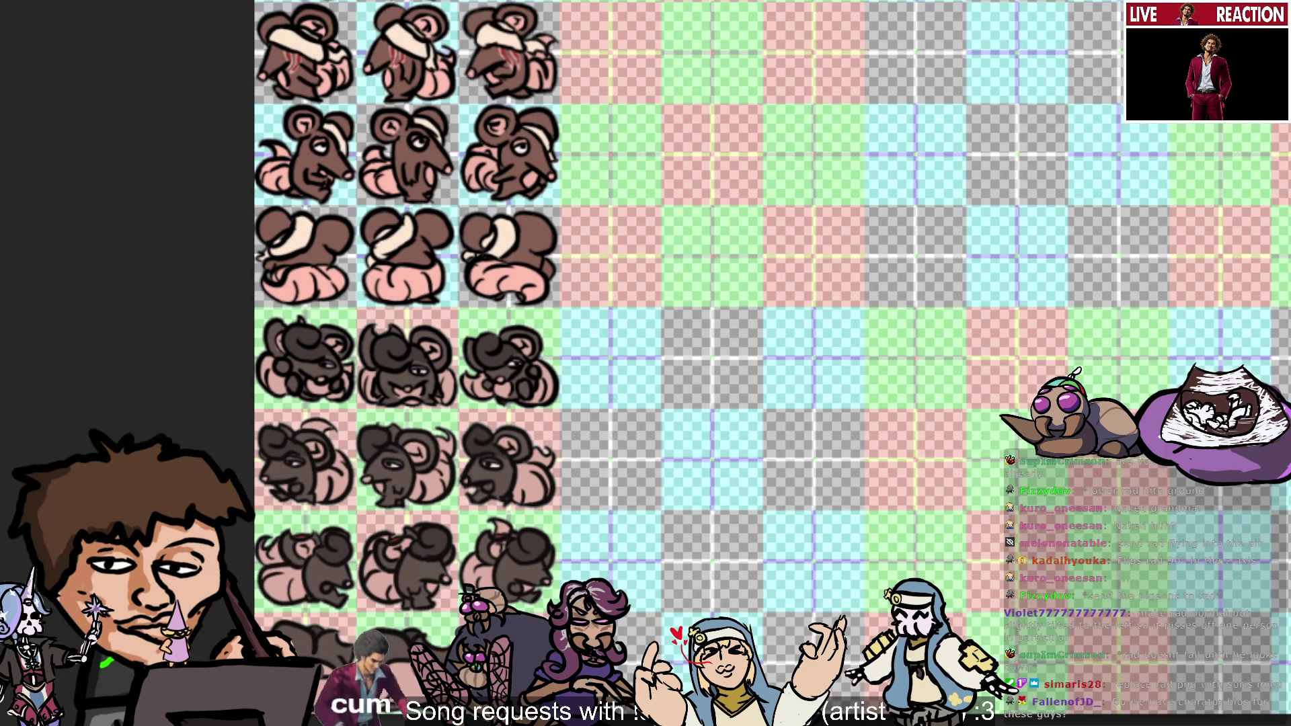
pyautogui.scroll(2, 645, 336)
pyautogui.scroll(2, 645, 337)
pyautogui.scroll(-1, 774, 336)
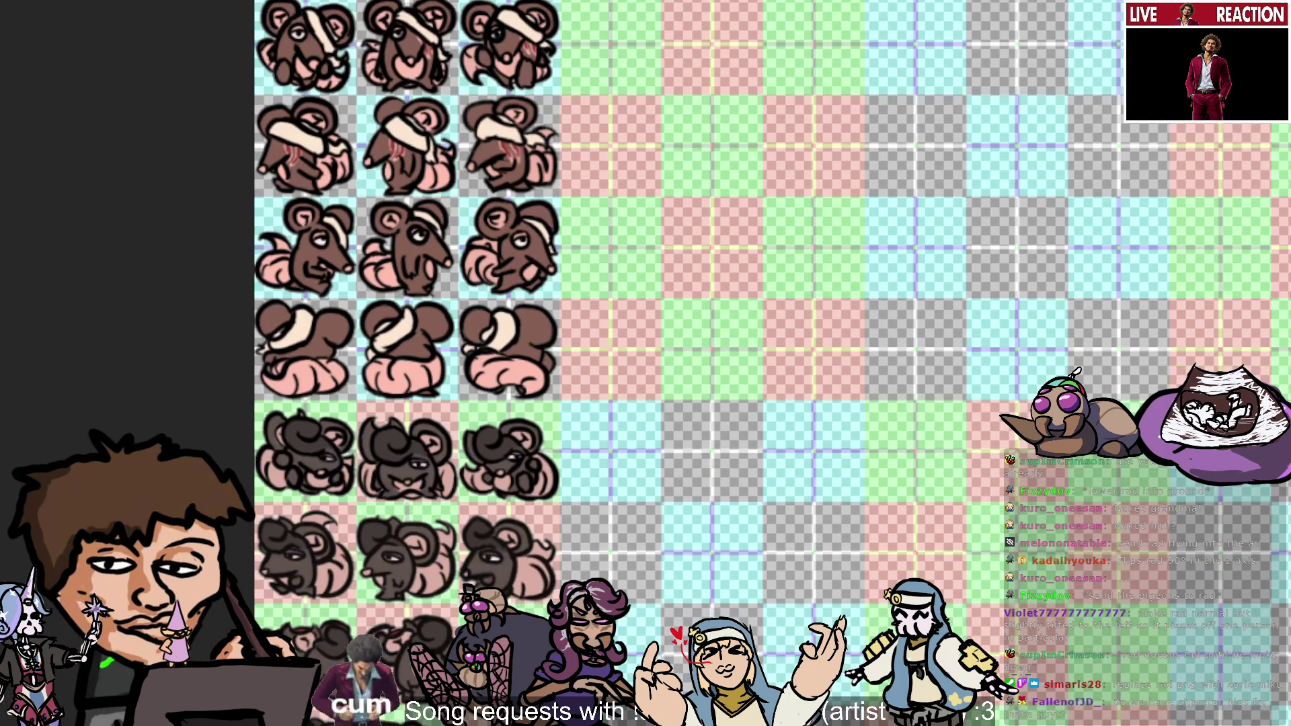
# Zoom out further and paste the white mouse with pink tail and blue bow onto the sheet.
pyautogui.hotkey('ctrl', '-')
pyautogui.scroll(-3, 807, 336)
pyautogui.scroll(-3, 807, 336)
pyautogui.scroll(1, 807, 336)
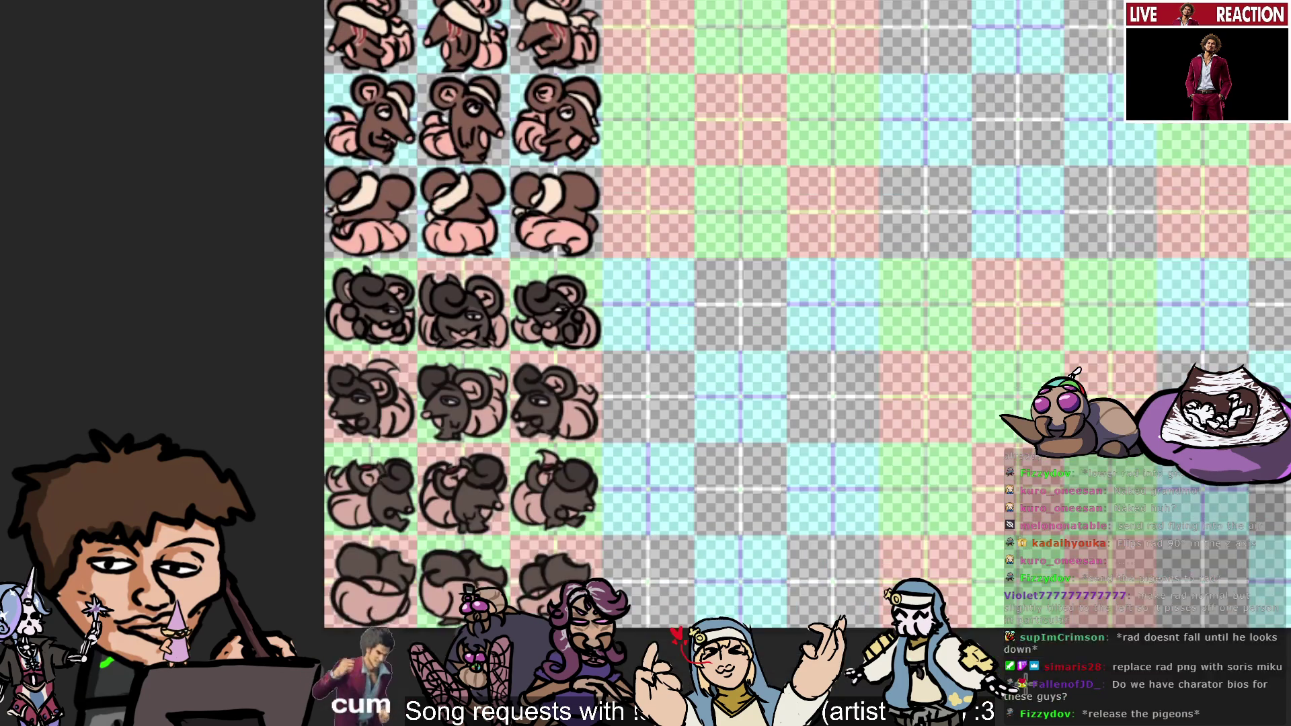
pyautogui.scroll(1, 807, 337)
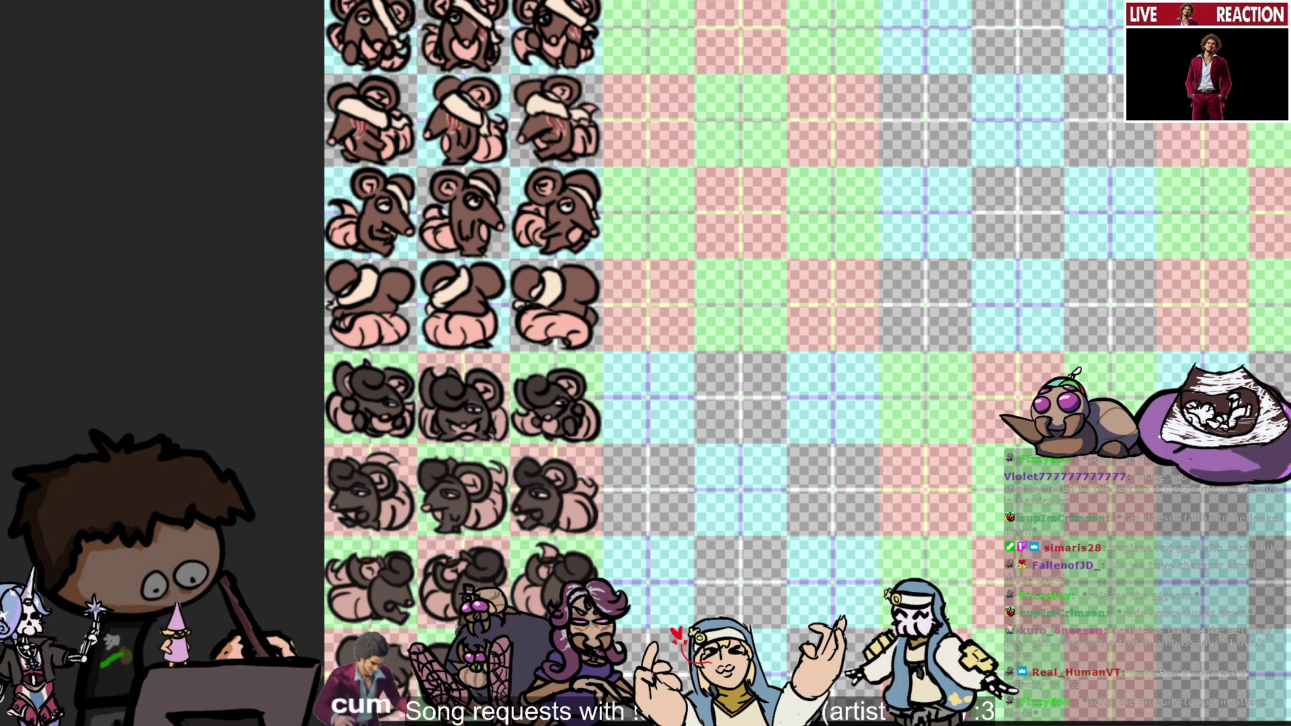
pyautogui.hotkey('ctrl', 'v')
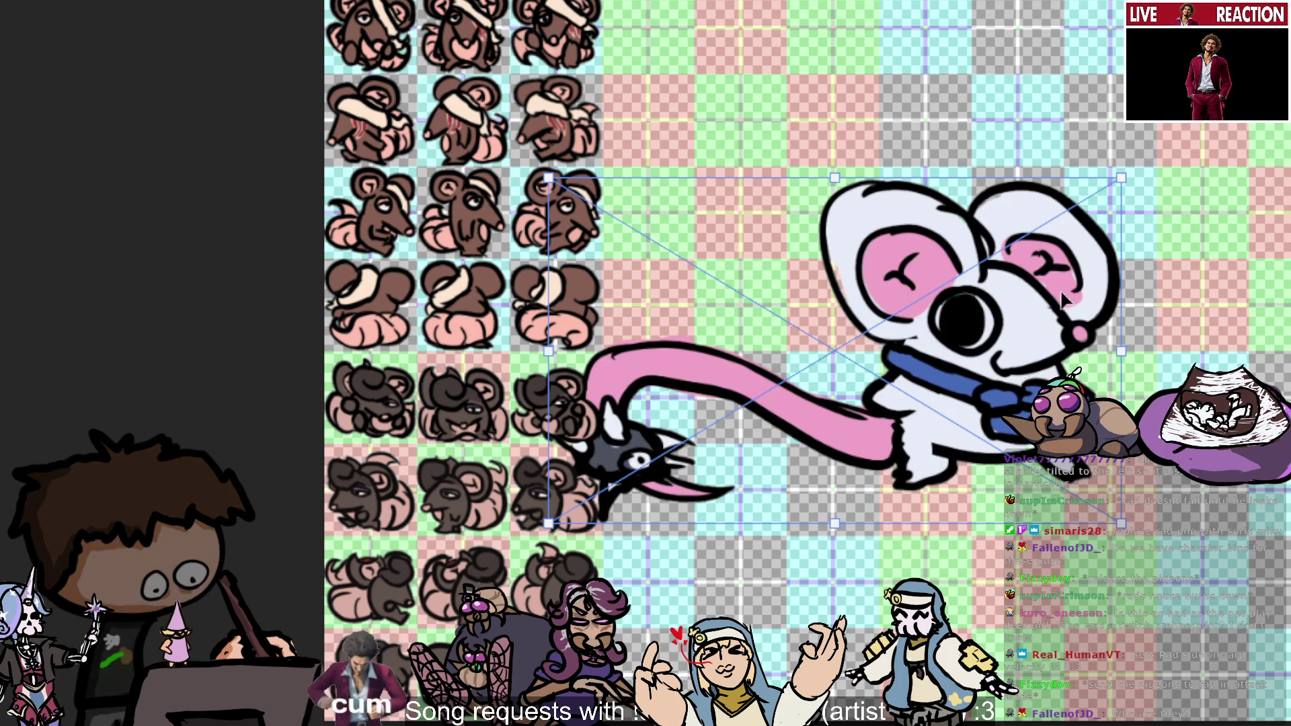
# Shrink the pasted white mouse and move it up-right into the empty cells beside the rats.
pyautogui.moveTo(1061, 299); pyautogui.dragTo(1209, 105)
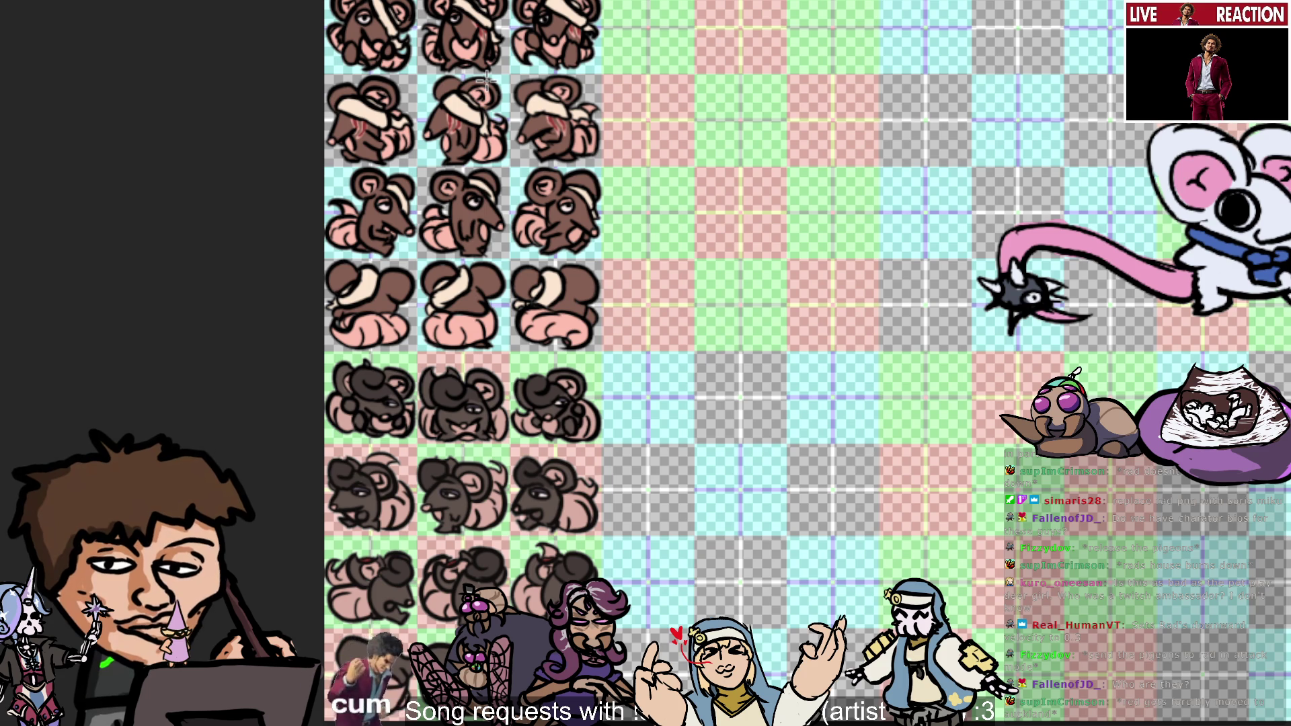
pyautogui.scroll(3, 493, 205)
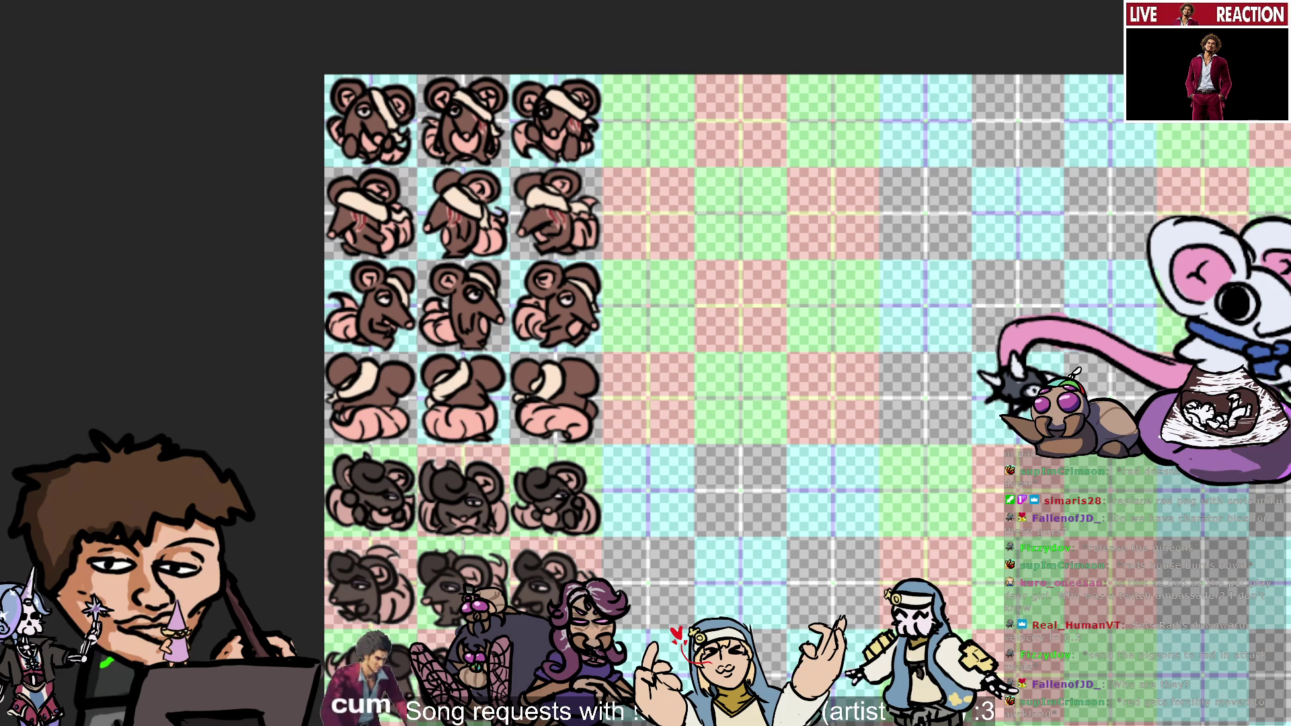
pyautogui.scroll(-3, 695, 547)
pyautogui.scroll(-1, 751, 501)
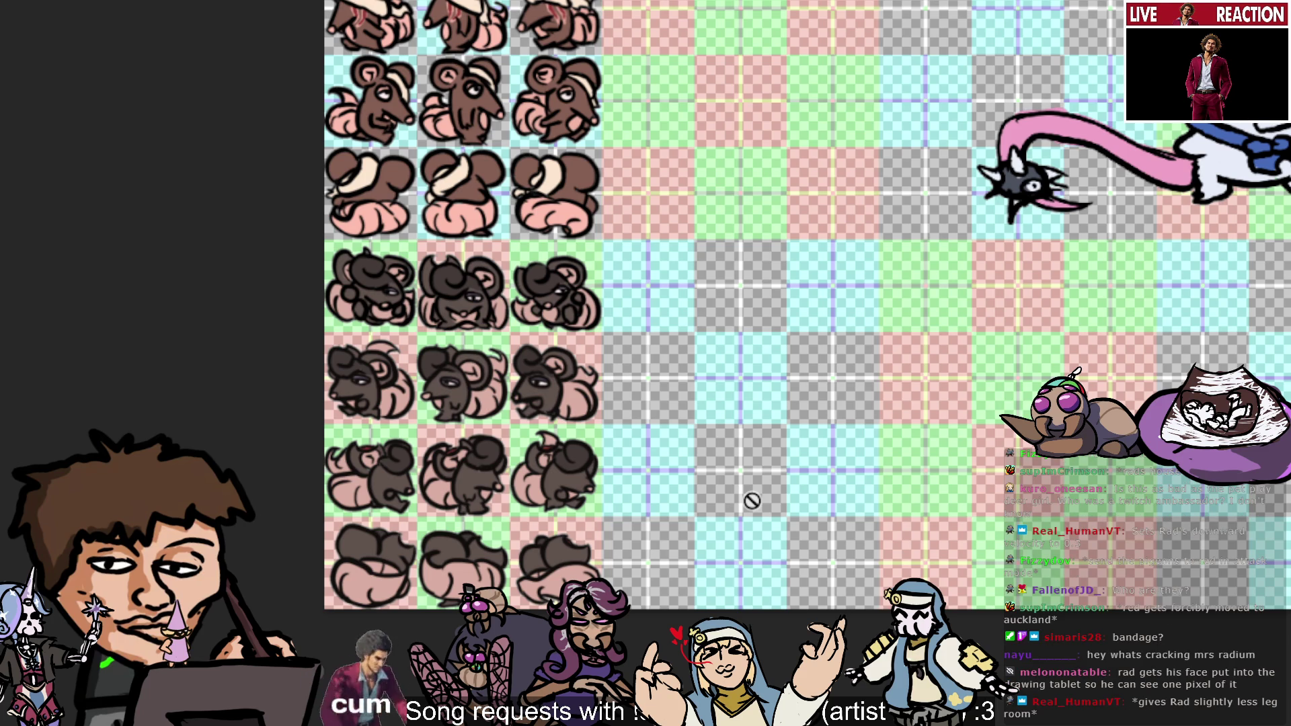
pyautogui.scroll(3, 750, 496)
pyautogui.scroll(-2, 720, 490)
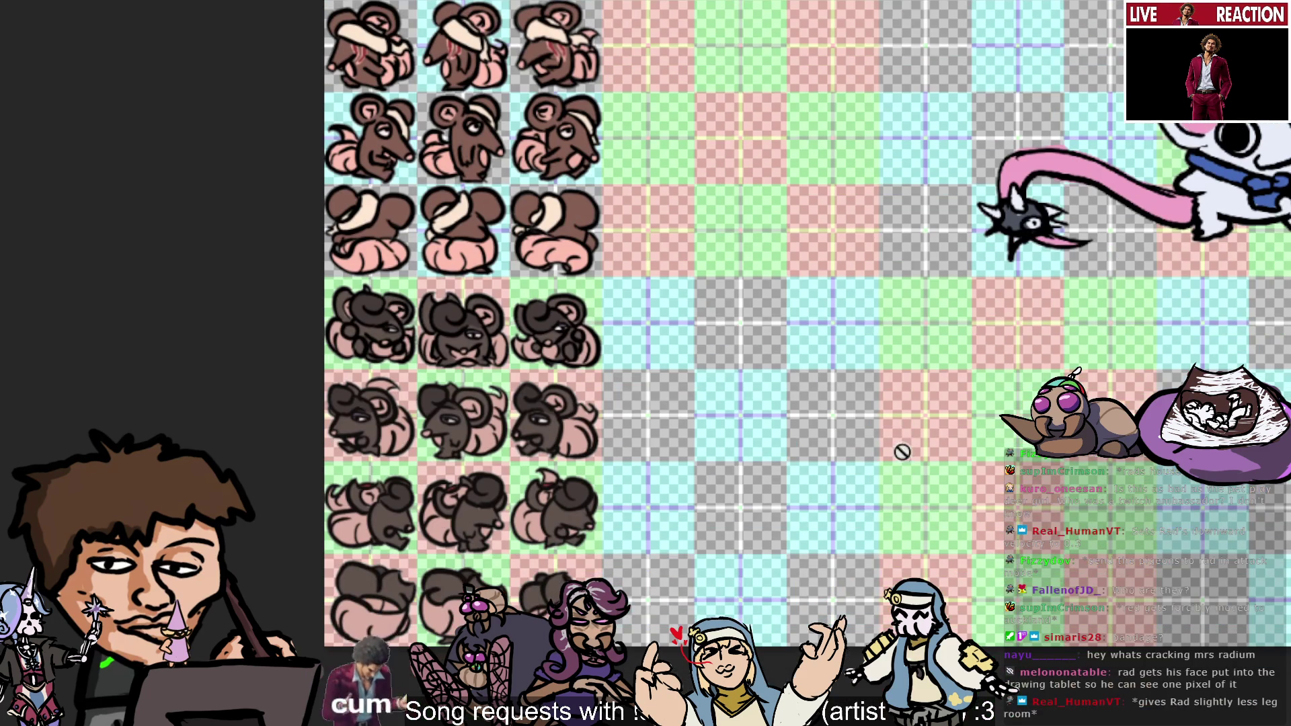
# Scroll around the sprite sheet to find the empty cell beside the dark rat sprites.
pyautogui.hscroll(6, 652, 337)
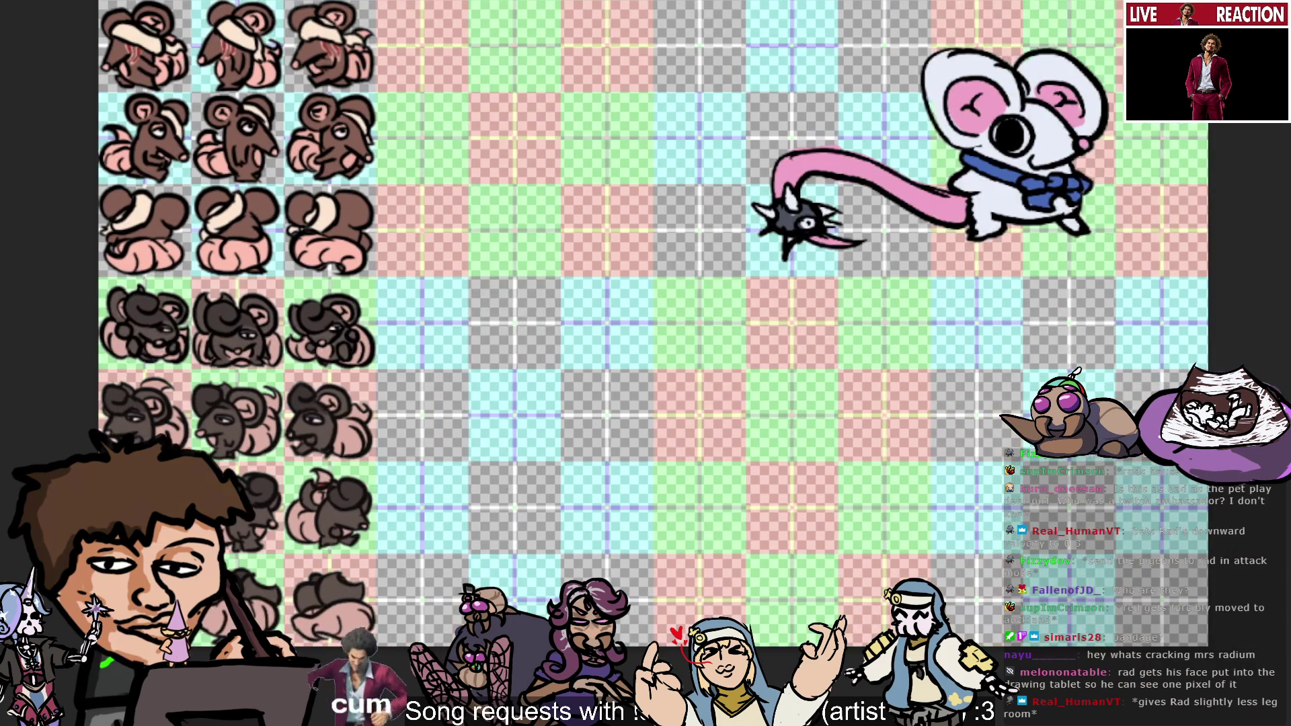
pyautogui.scroll(3, 652, 336)
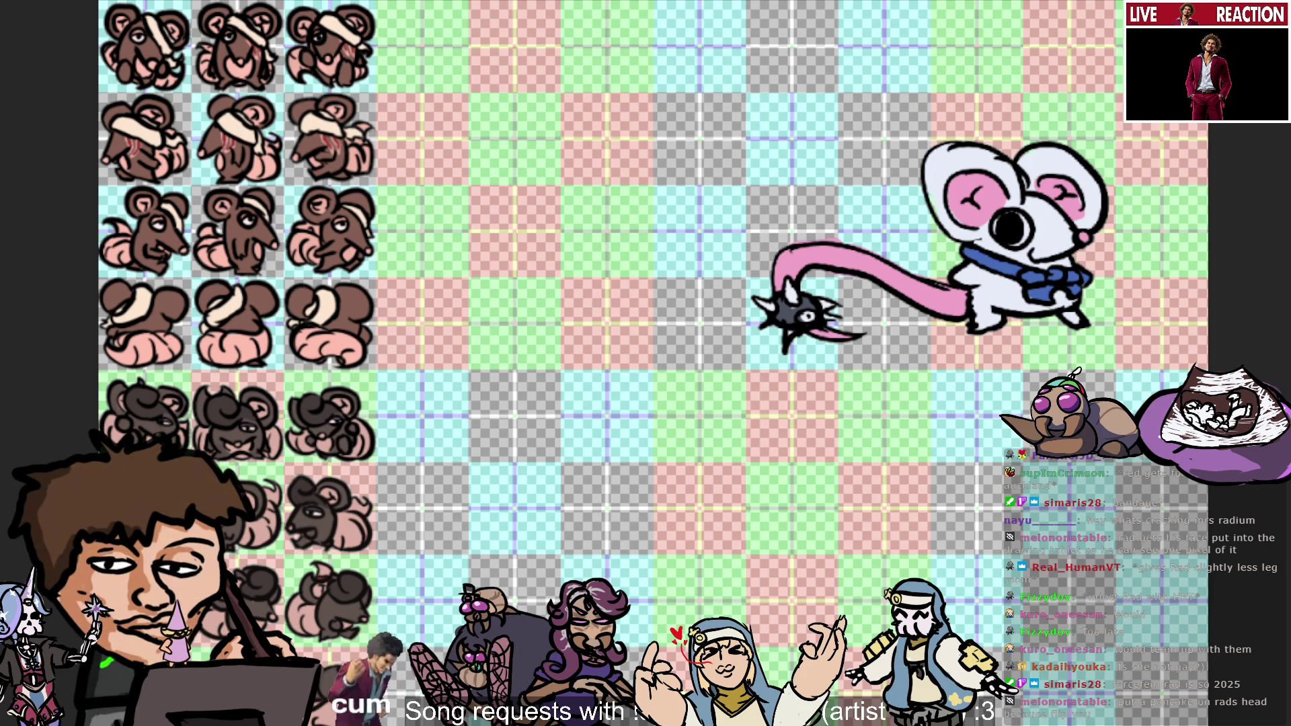
pyautogui.scroll(2, 652, 363)
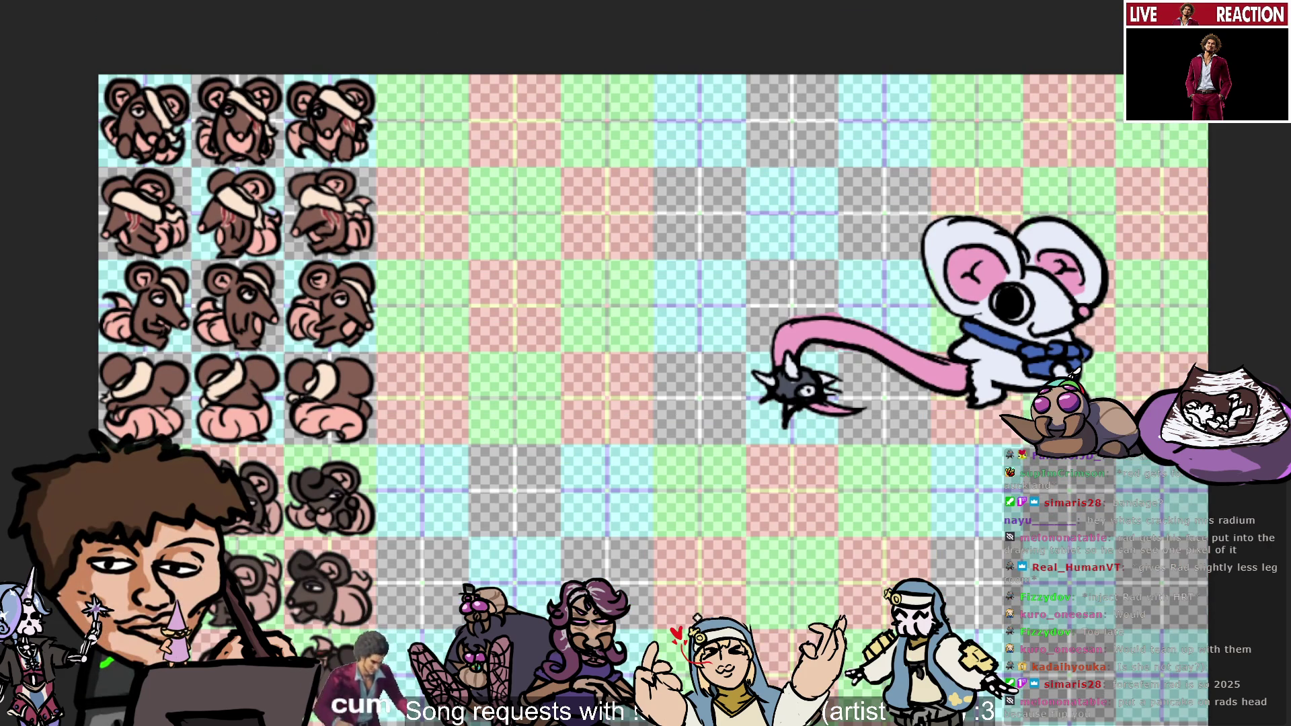
pyautogui.hscroll(-5, 672, 225)
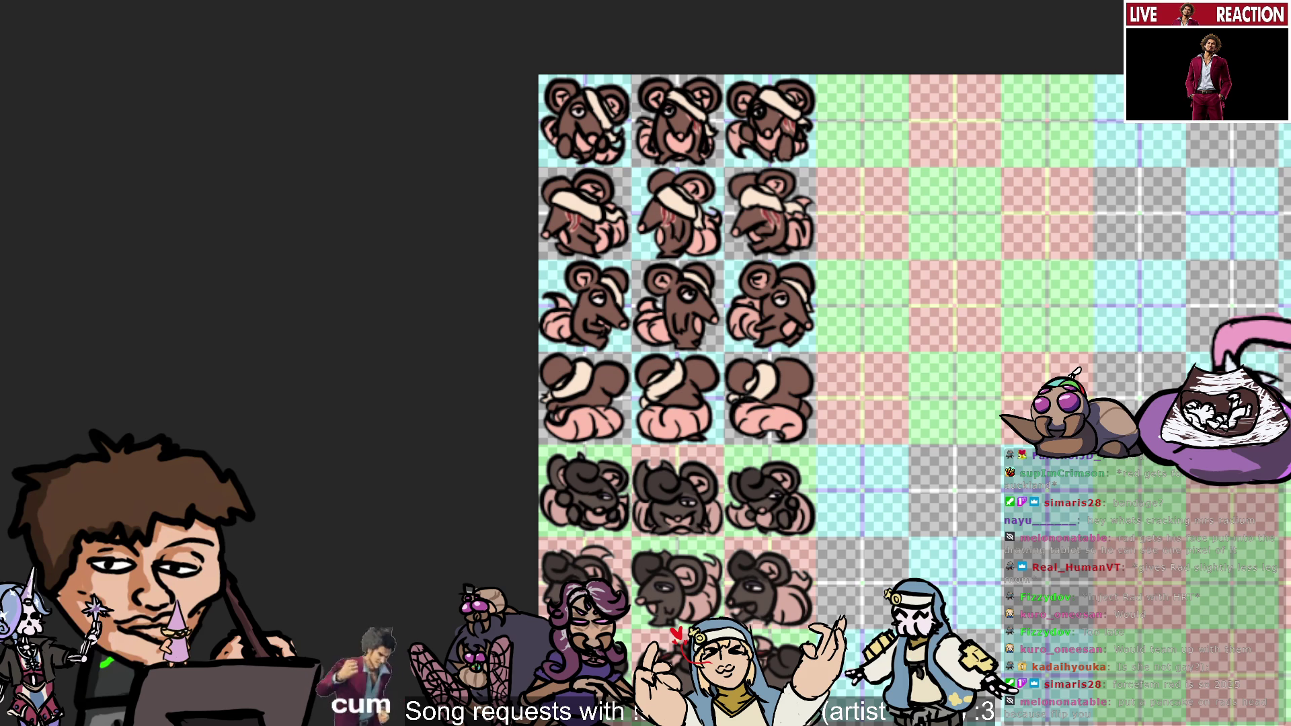
pyautogui.scroll(-1, 672, 363)
pyautogui.scroll(-2, 673, 363)
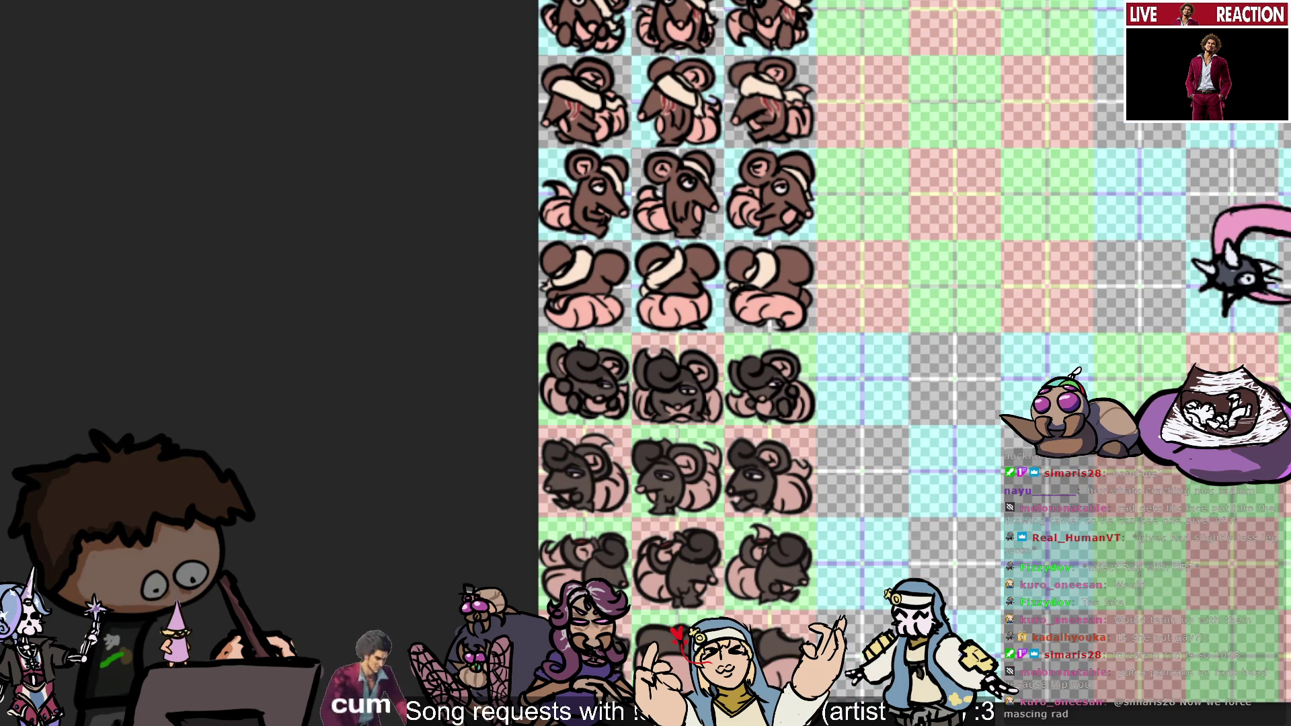
pyautogui.hscroll(3, 673, 364)
pyautogui.hscroll(3, 673, 363)
pyautogui.hscroll(-2, 672, 363)
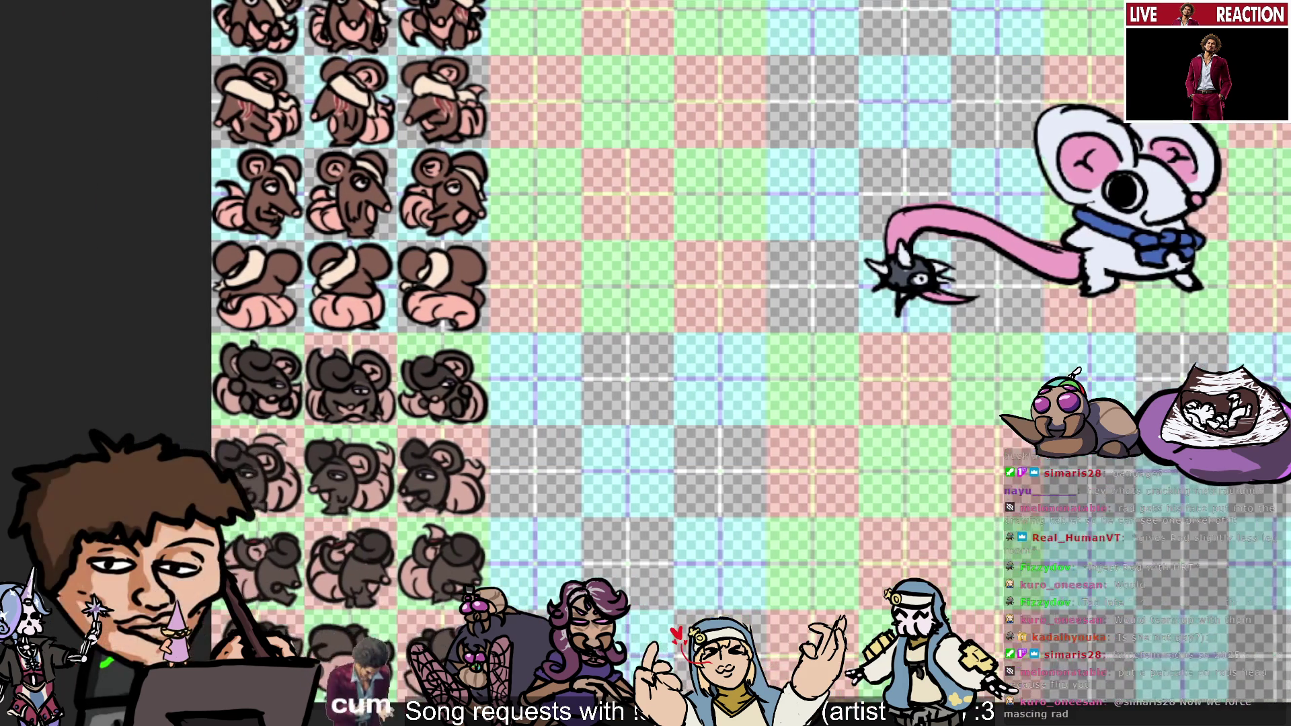
pyautogui.scroll(1, 673, 363)
pyautogui.scroll(-4, 672, 363)
pyautogui.scroll(1, 673, 363)
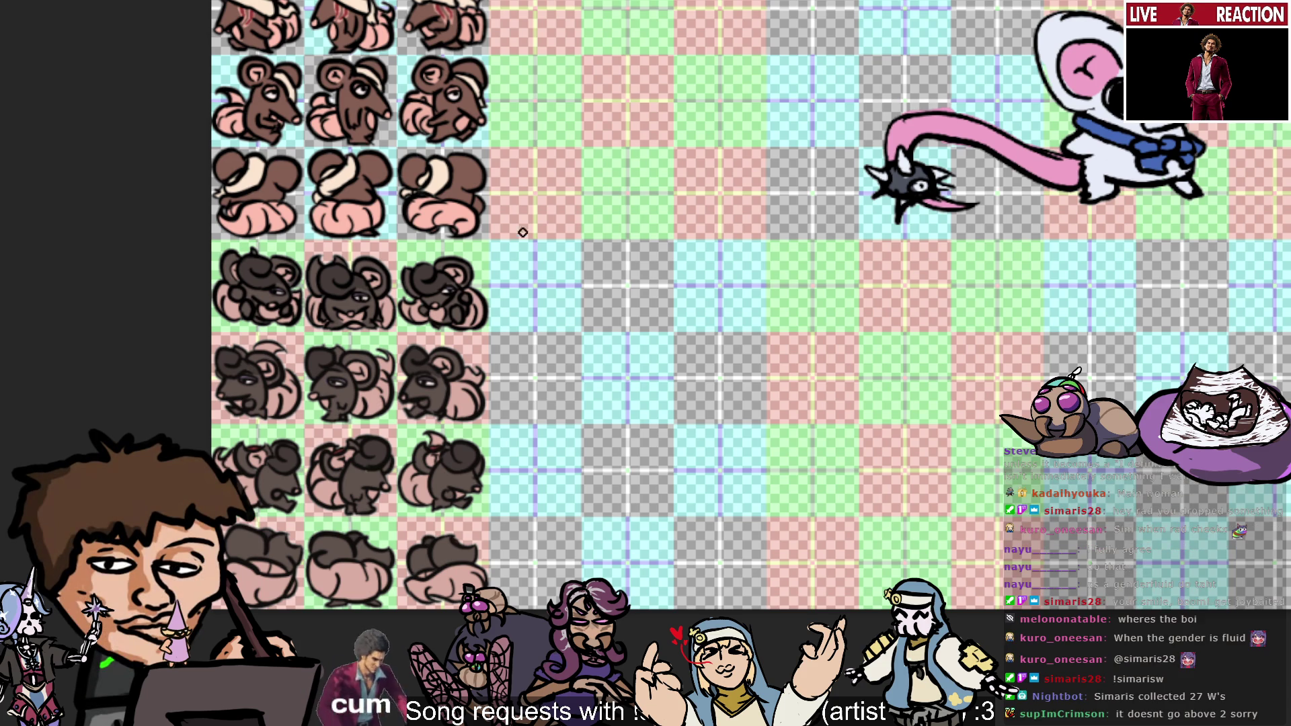
# Draw a small red loop in the empty cell, undoing the failed strokes.
pyautogui.moveTo(612, 306)
pyautogui.mouseDown()
pyautogui.moveTo(614, 290)
pyautogui.moveTo(607, 306)
pyautogui.mouseUp()
pyautogui.hotkey('ctrl', 'z')
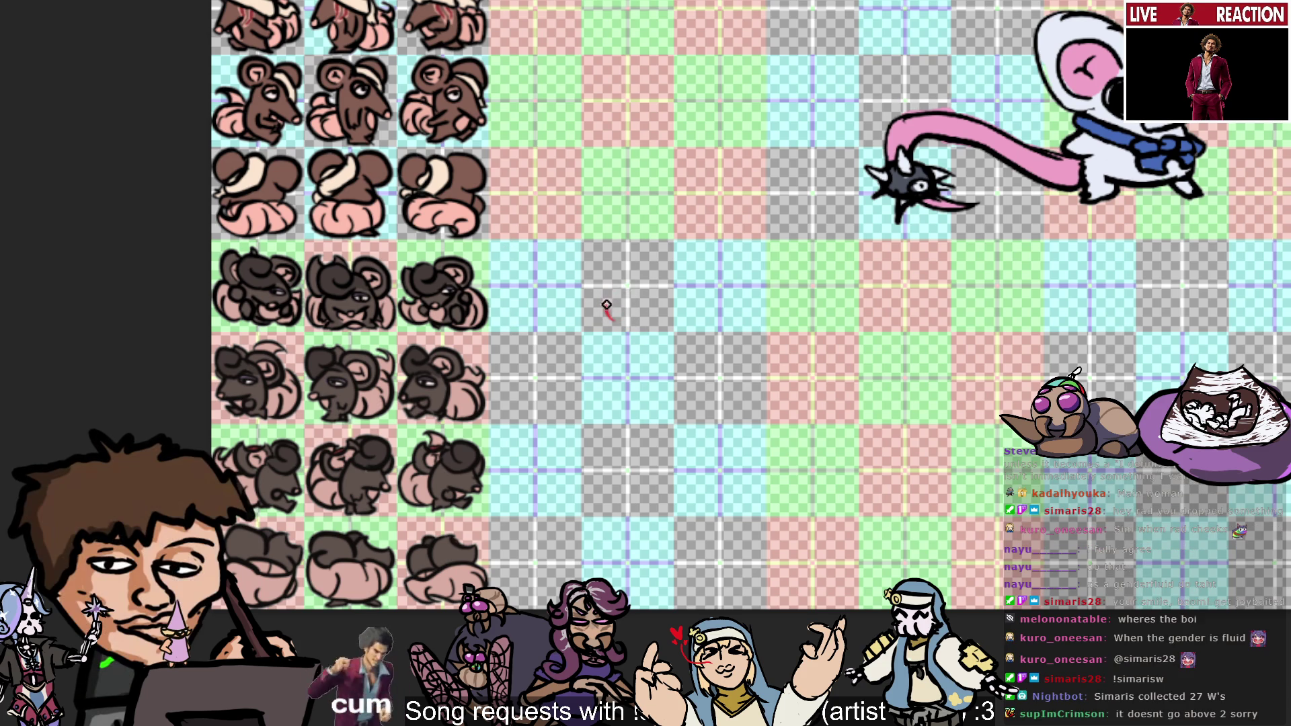
pyautogui.hotkey('ctrl', 'z')
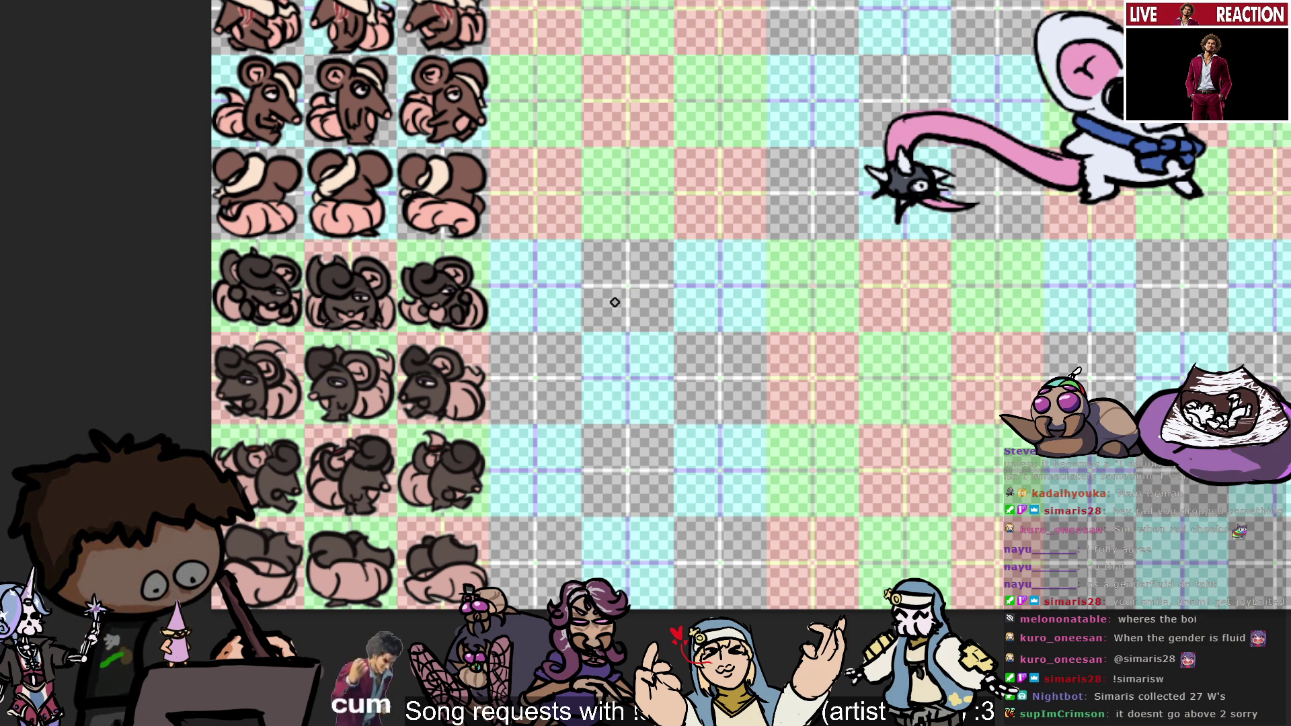
pyautogui.moveTo(614, 299); pyautogui.dragTo(616, 278)
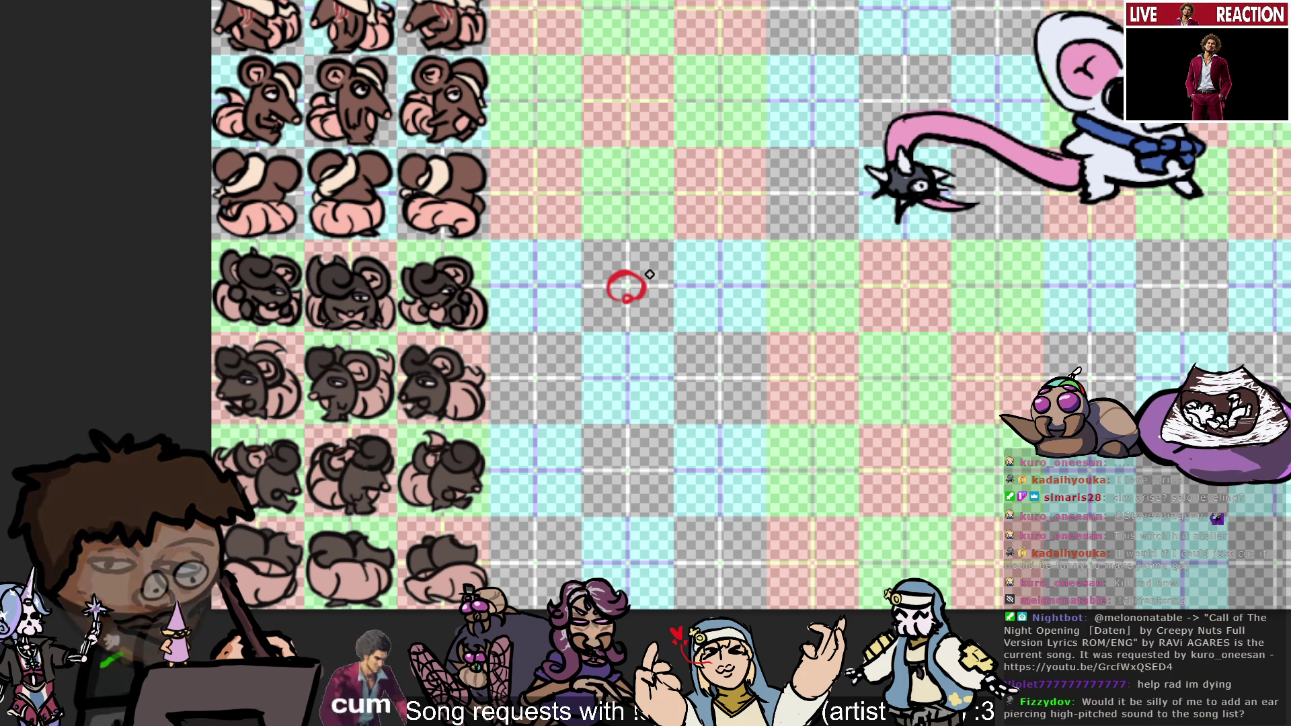
# Add a second red loop joining the circle's left side, retrying until it looks right.
pyautogui.moveTo(610, 293)
pyautogui.mouseDown()
pyautogui.moveTo(637, 285)
pyautogui.moveTo(583, 288)
pyautogui.mouseUp()
pyautogui.hotkey('ctrl', 'z')
pyautogui.hotkey('ctrl', 'z')
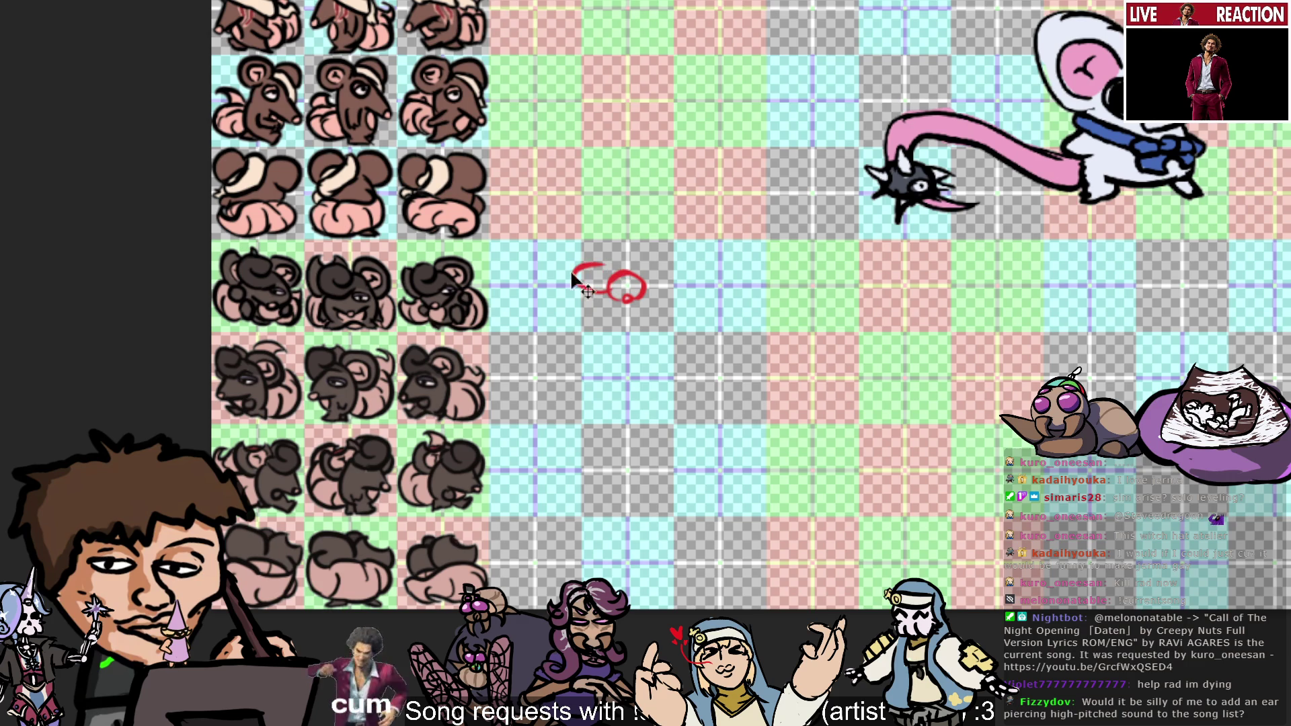
pyautogui.hotkey('ctrl', 'z')
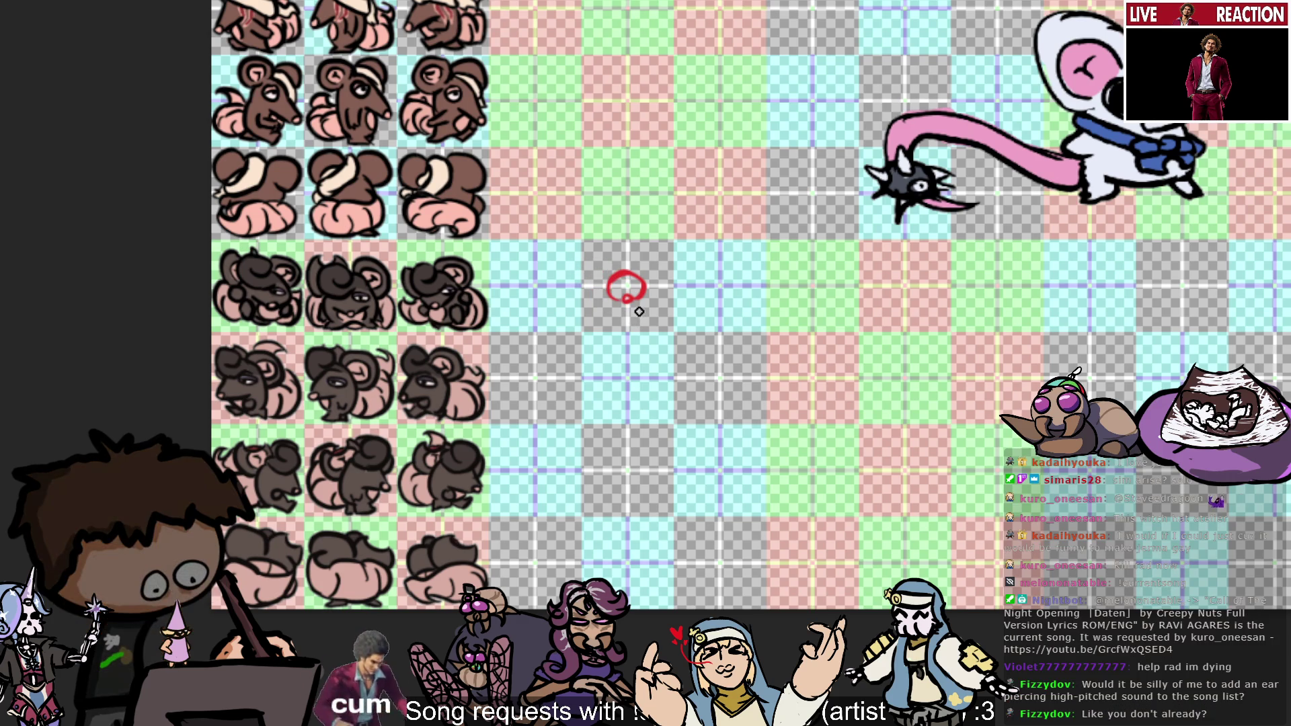
pyautogui.moveTo(614, 264)
pyautogui.mouseDown()
pyautogui.moveTo(629, 299)
pyautogui.moveTo(625, 279)
pyautogui.mouseUp()
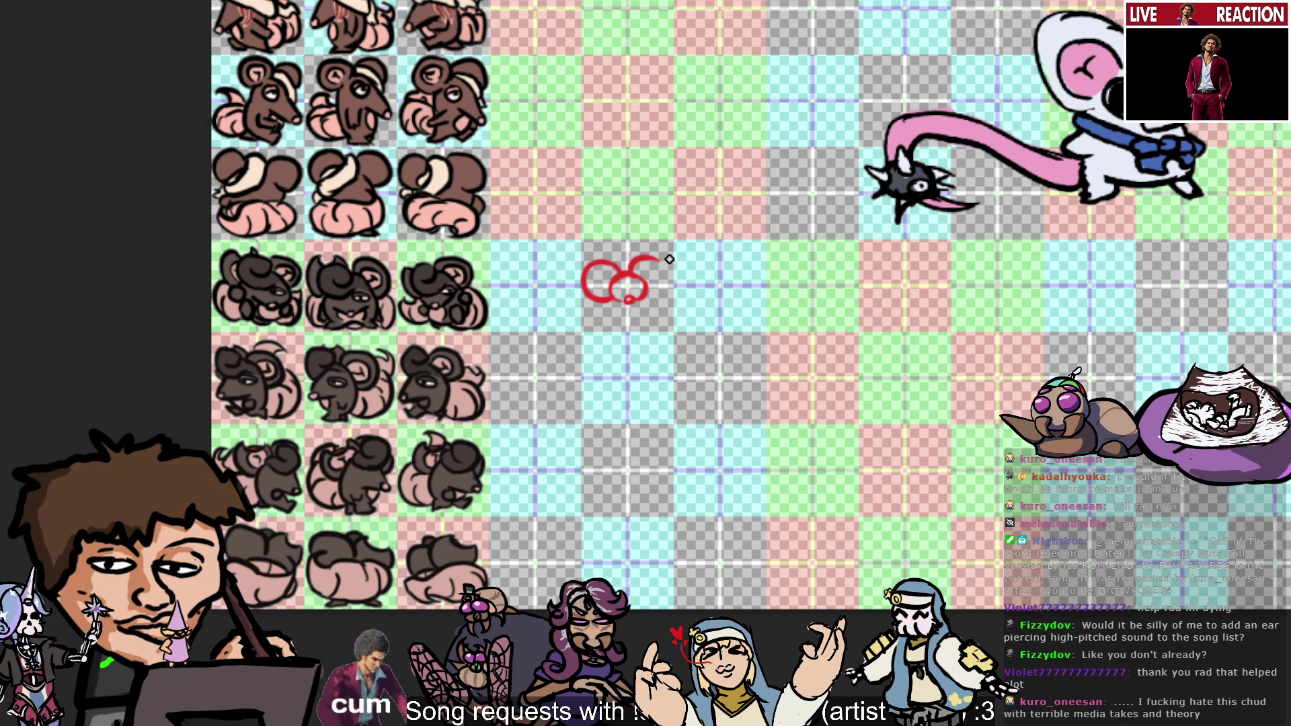
# Draw a third closed red loop right of the circles with a small curl inside.
pyautogui.moveTo(669, 259); pyautogui.dragTo(643, 271)
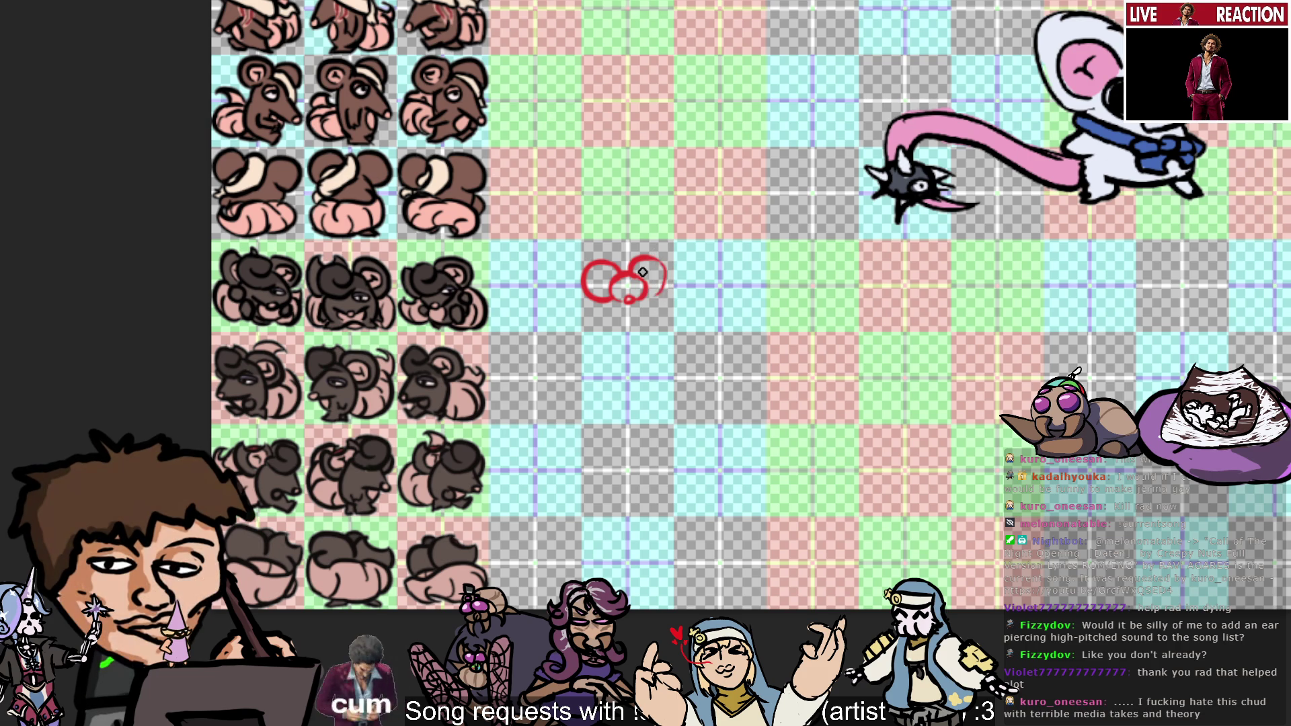
pyautogui.hotkey('ctrl', 'z')
pyautogui.moveTo(633, 290)
pyautogui.mouseDown()
pyautogui.moveTo(652, 260)
pyautogui.moveTo(643, 300)
pyautogui.mouseUp()
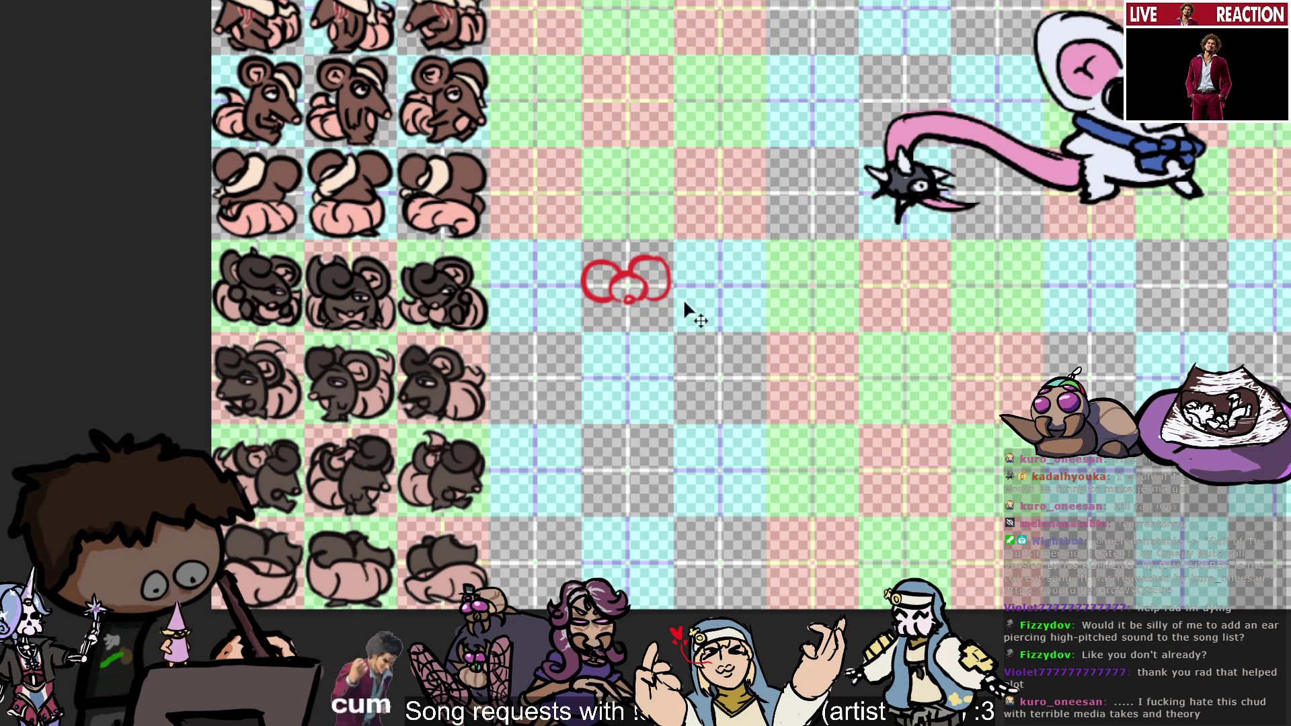
pyautogui.hotkey('ctrl', 'z')
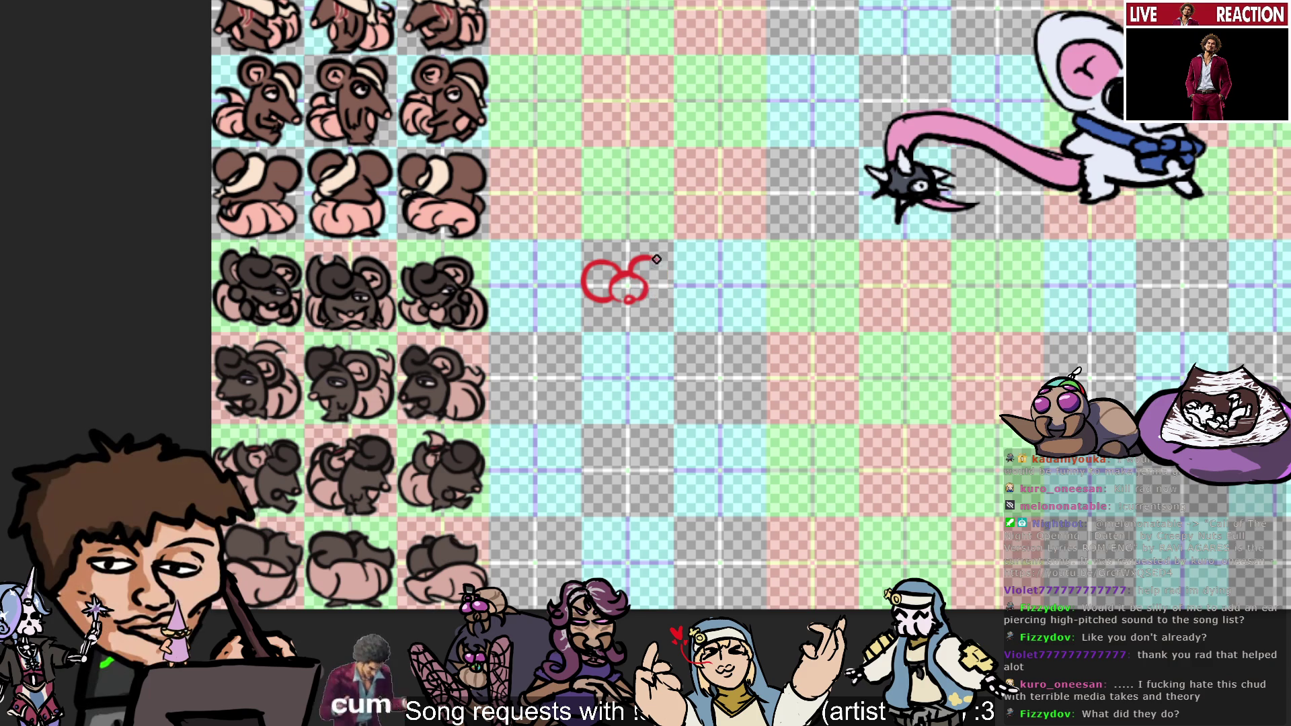
pyautogui.moveTo(656, 259)
pyautogui.mouseDown()
pyautogui.moveTo(658, 301)
pyautogui.moveTo(671, 279)
pyautogui.mouseUp()
pyautogui.hotkey('ctrl', 'z')
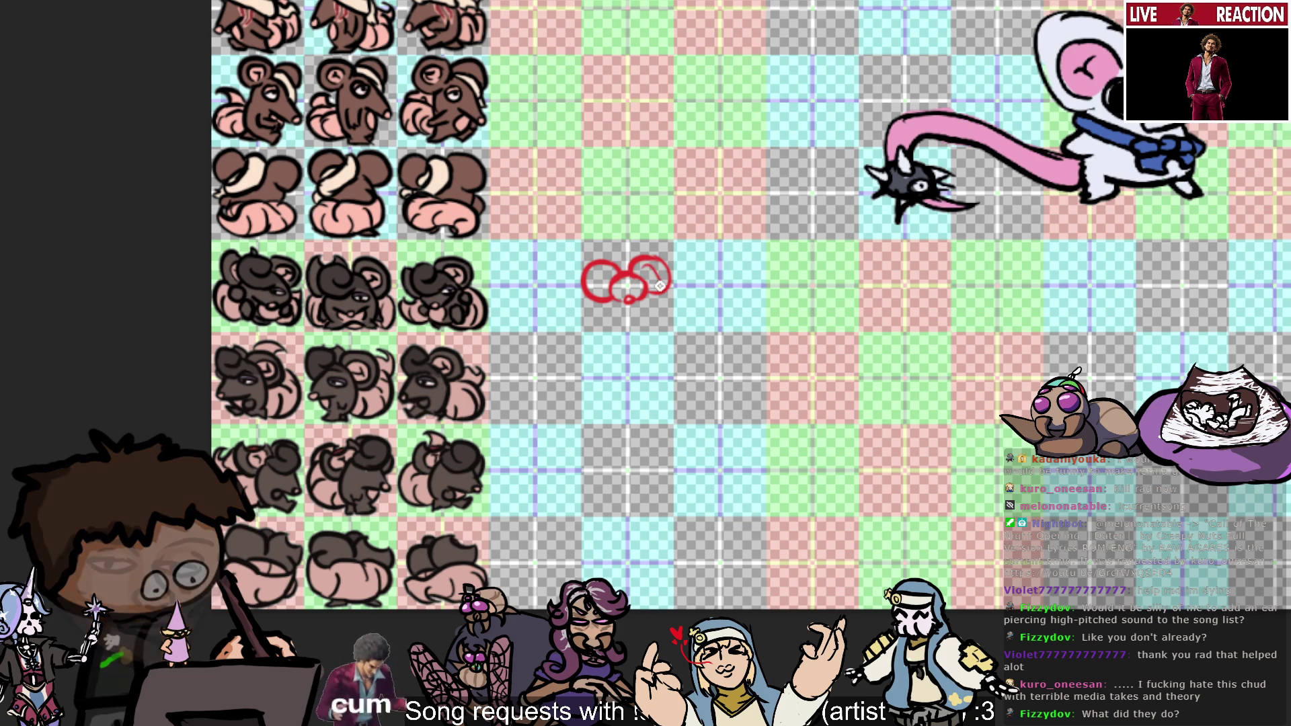
pyautogui.moveTo(647, 277); pyautogui.dragTo(665, 274)
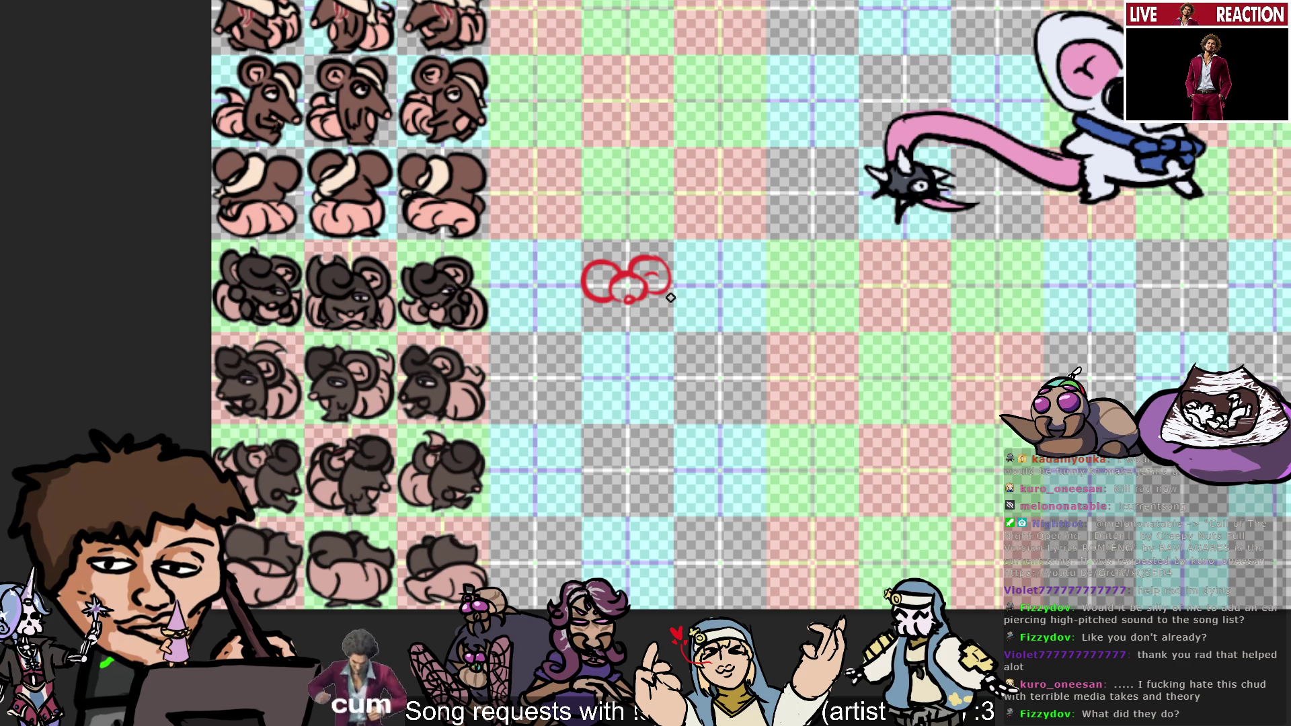